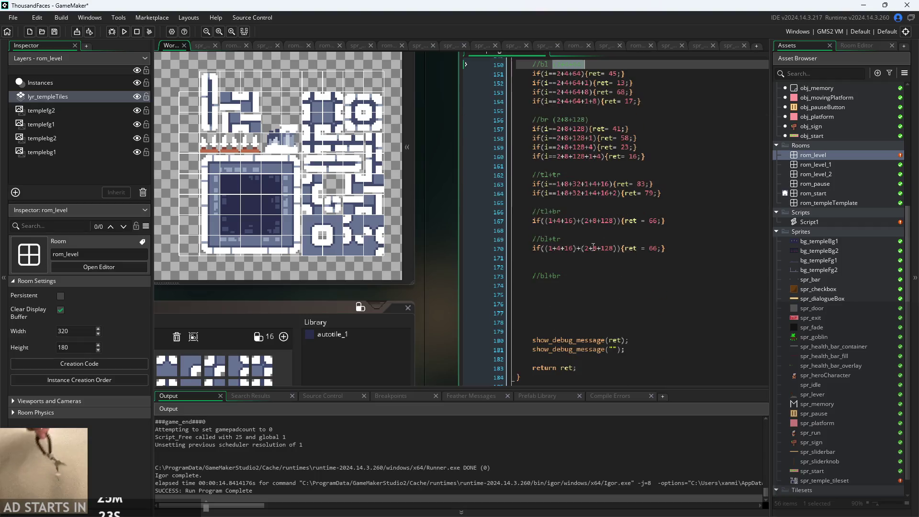
- On line 170, change the corner groups to 2+4+64 and (1+8+32), copied from line 144
left_click_drag(545, 249, 575, 249)
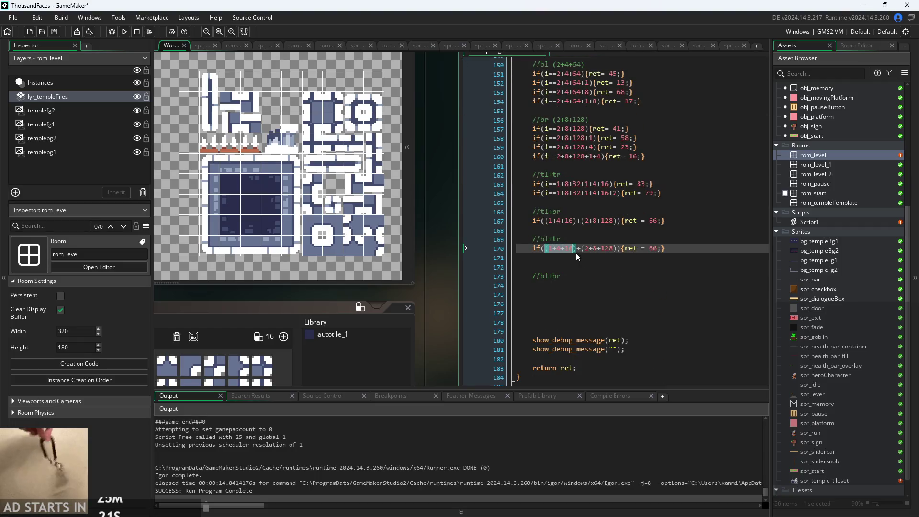
type("2+4+64")
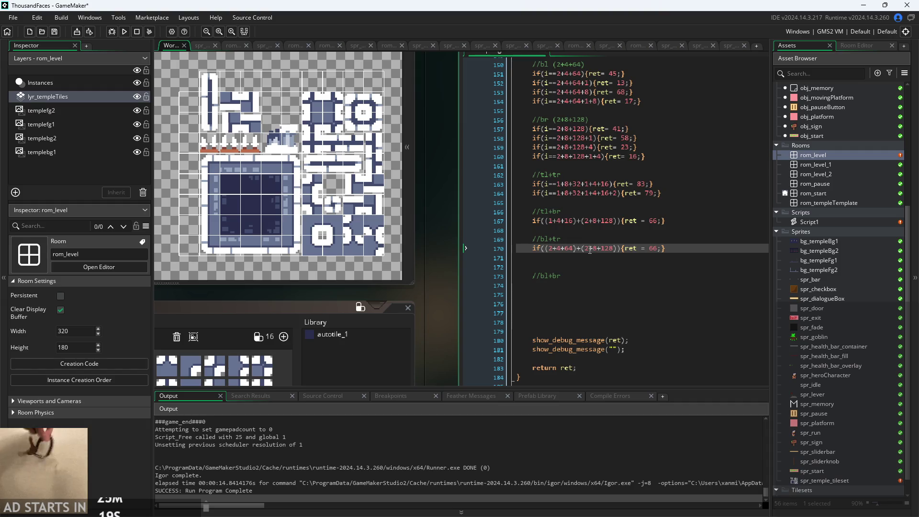
scroll(561, 240, "up", 5)
scroll(560, 241, "down", 3)
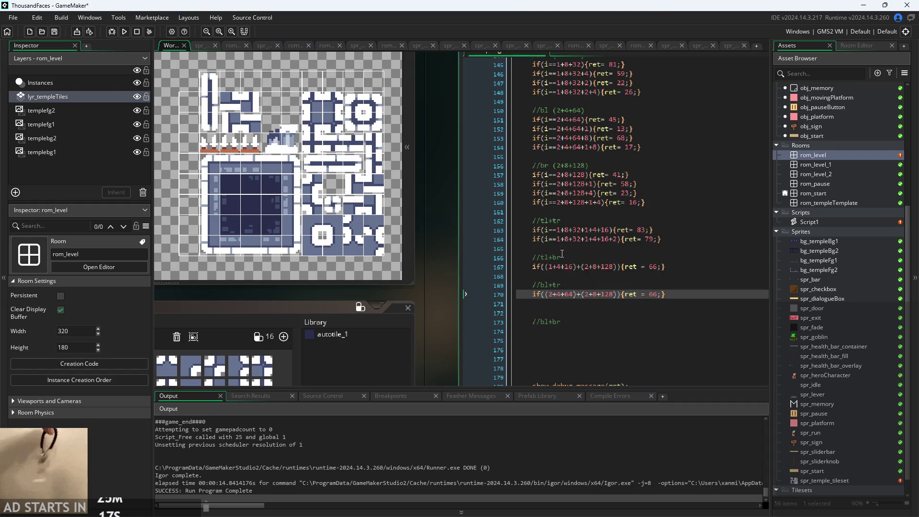
scroll(571, 236, "up", 3)
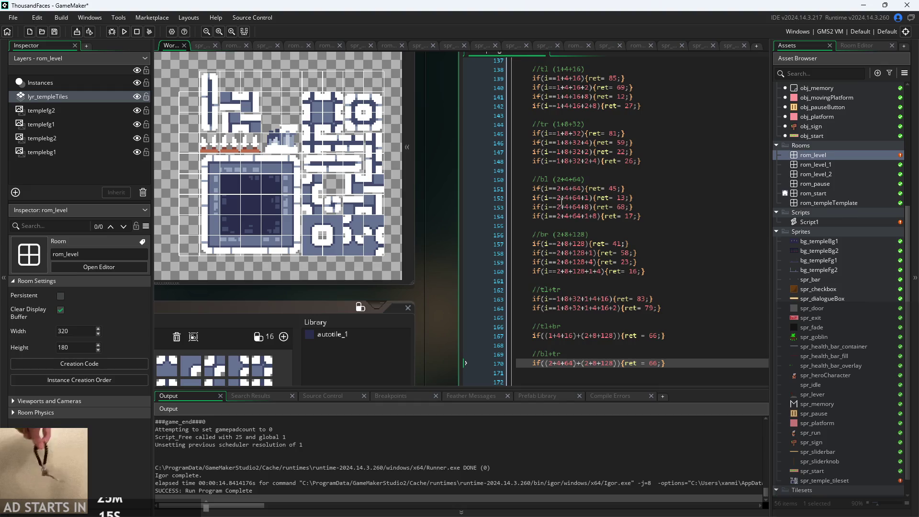
left_click(555, 126)
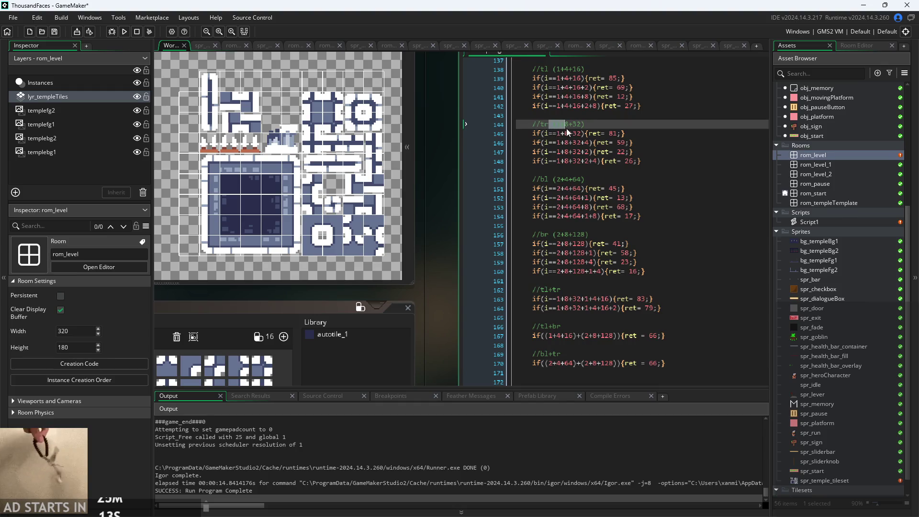
left_click_drag(584, 126, 553, 125)
key("ctrl+c")
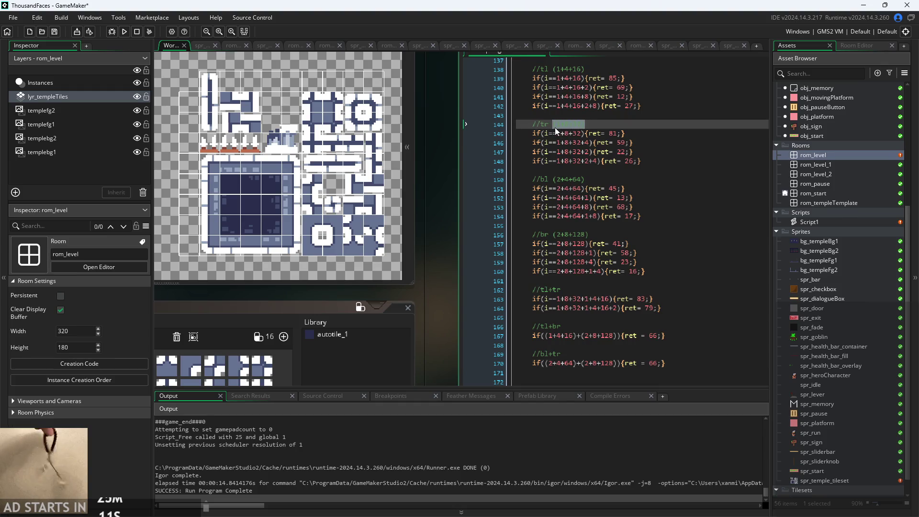
scroll(589, 295, "down", 5)
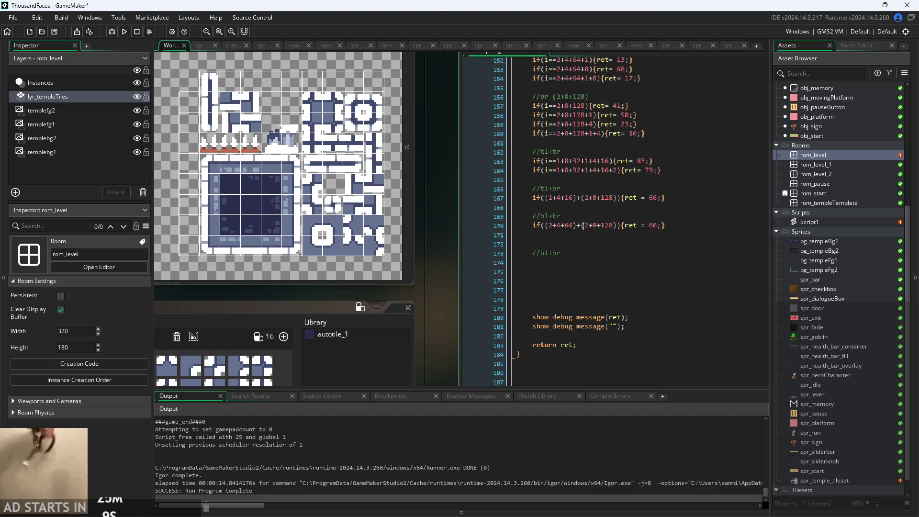
left_click_drag(581, 225, 617, 230)
key("ctrl+v")
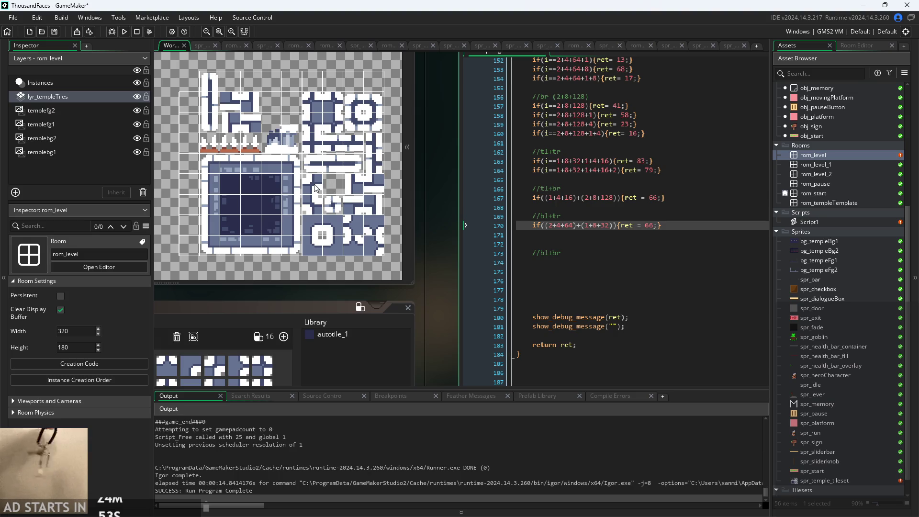
- Change line 170's return value from 66 to 55 and delete the extra blank line below
double_click(648, 225)
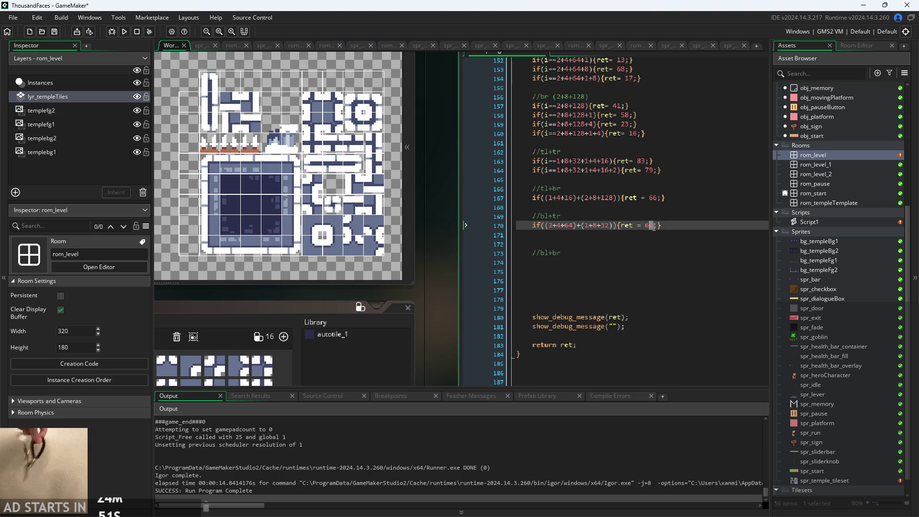
type("55")
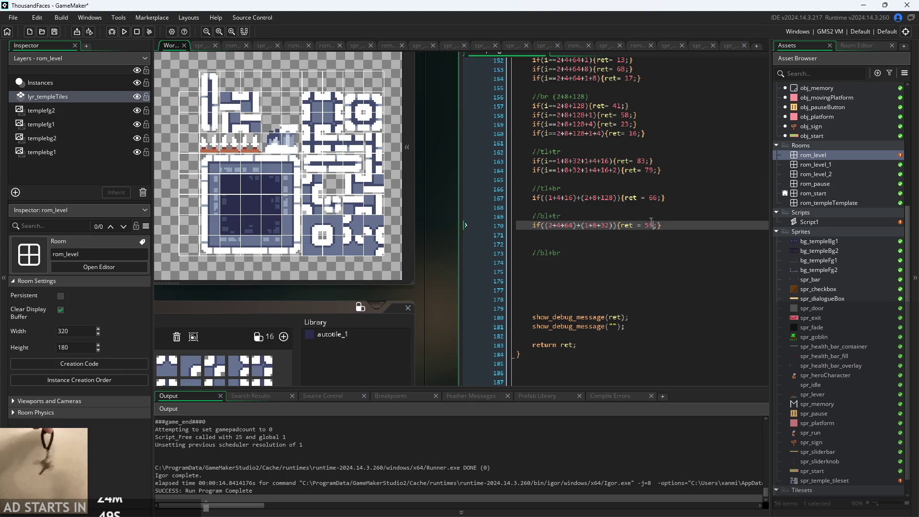
scroll(661, 227, "up", 5)
scroll(661, 227, "up", 6)
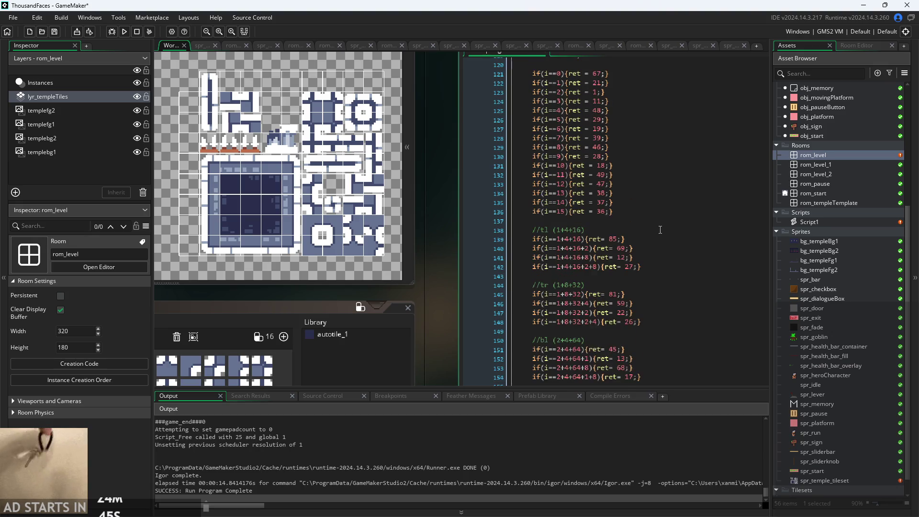
scroll(660, 229, "down", 10)
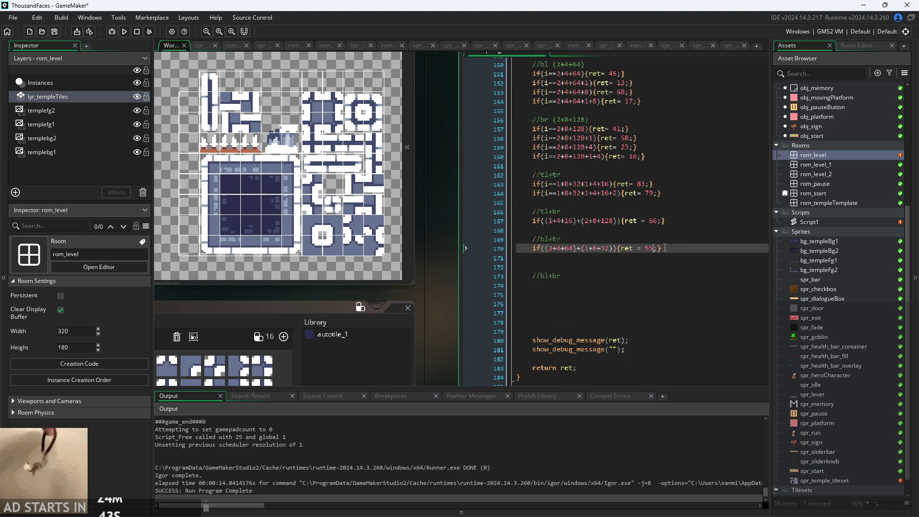
left_click(668, 251)
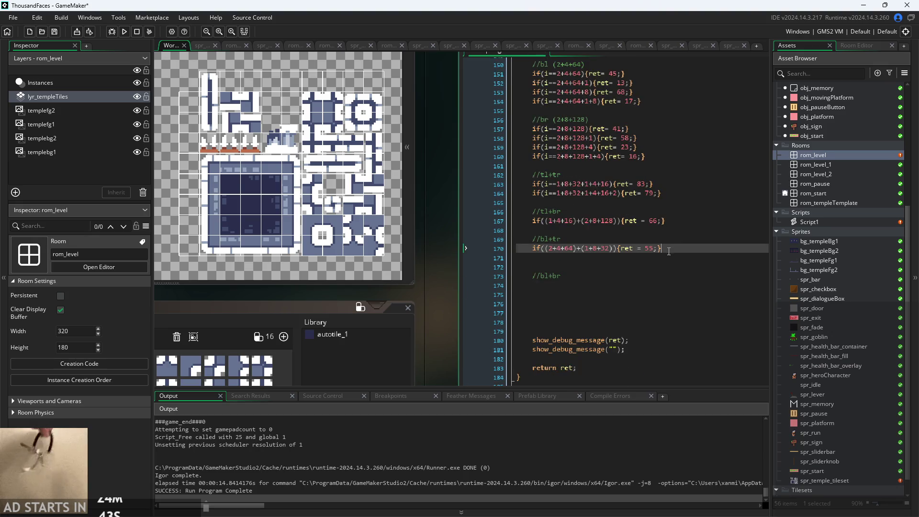
left_click(634, 266)
key("BackSpace")
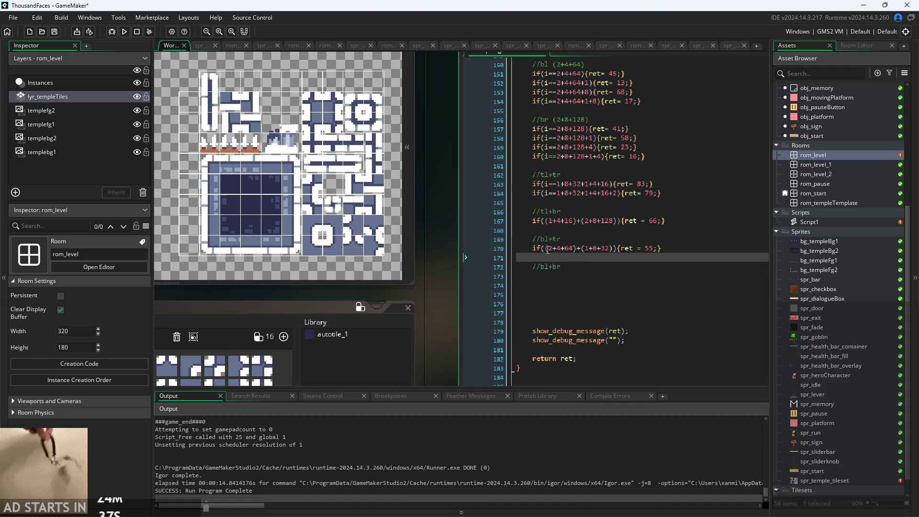
- Copy the corrected line 170 statement under the //bl+br comment on line 173
key("Up")
key("shift+End")
key("ctrl+c")
left_click(607, 277)
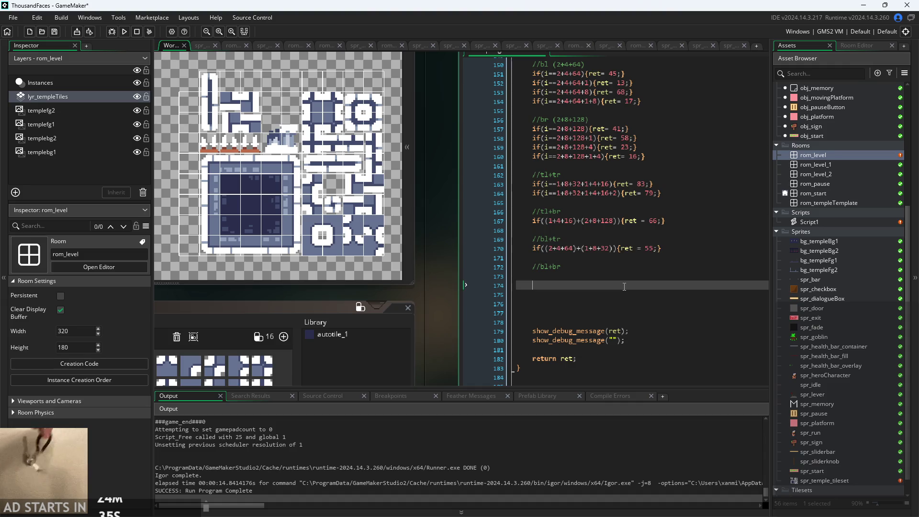
key("ctrl+v")
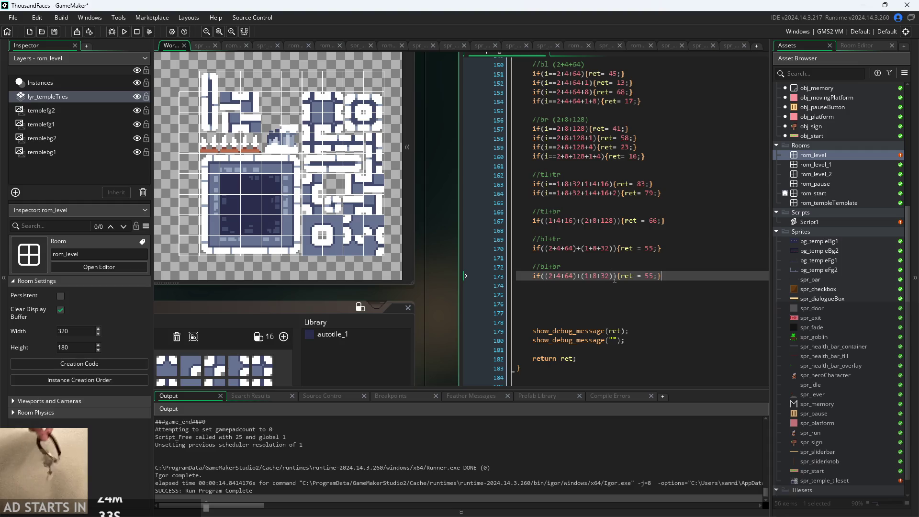
- Replace (1+8+32) on line 173 with (2+8+128) from line 167 and fix the brackets
left_click_drag(613, 276, 584, 277)
key("BackSpace")
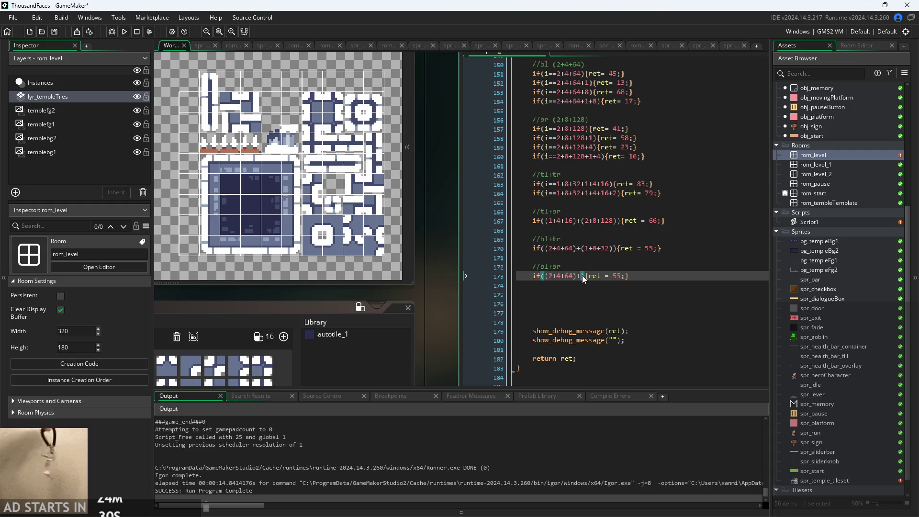
left_click_drag(581, 223, 617, 225)
key("ctrl+c")
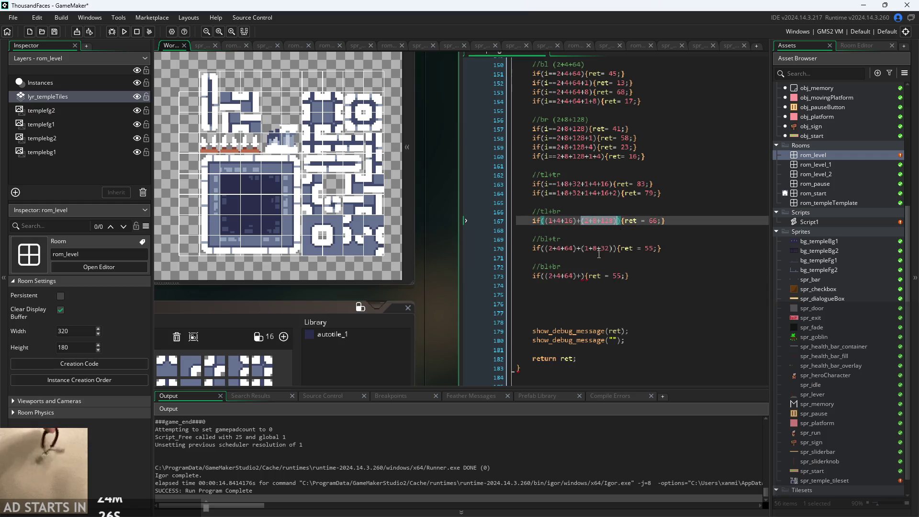
double_click(584, 276)
key("ctrl+v")
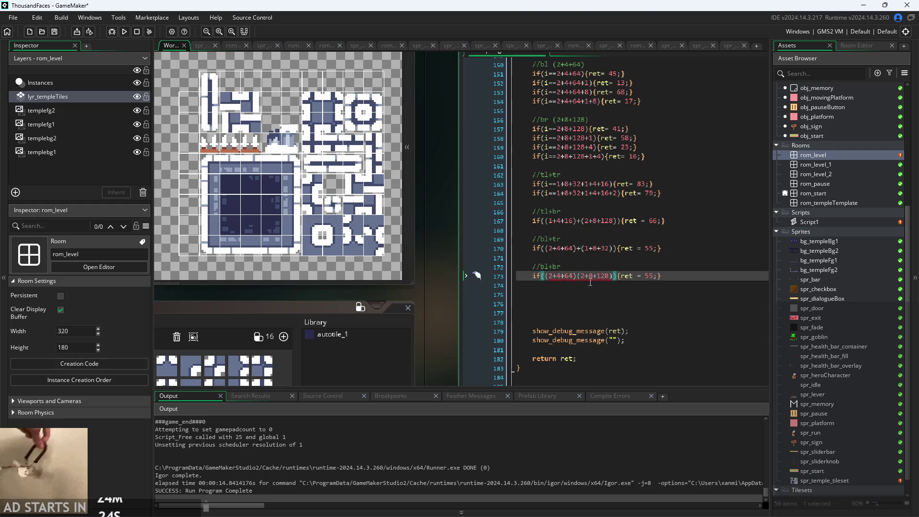
left_click(577, 276)
key("BackSpace")
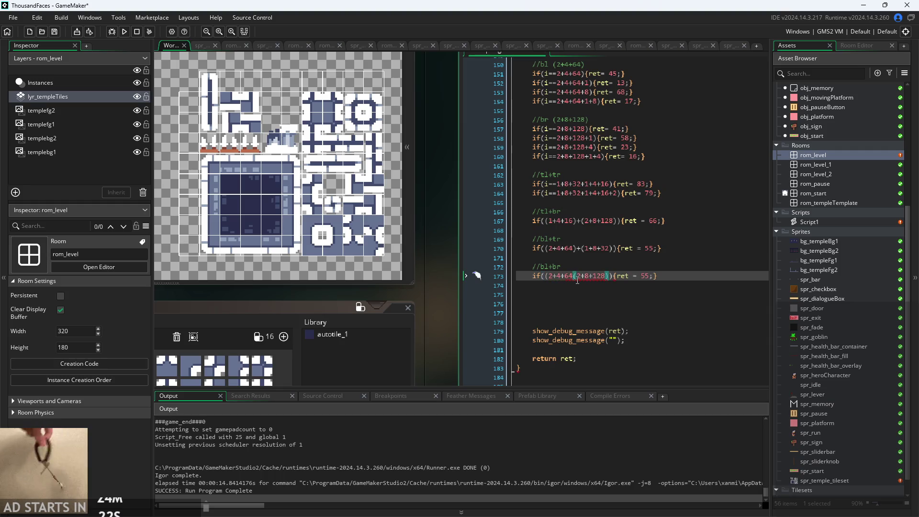
type(")+")
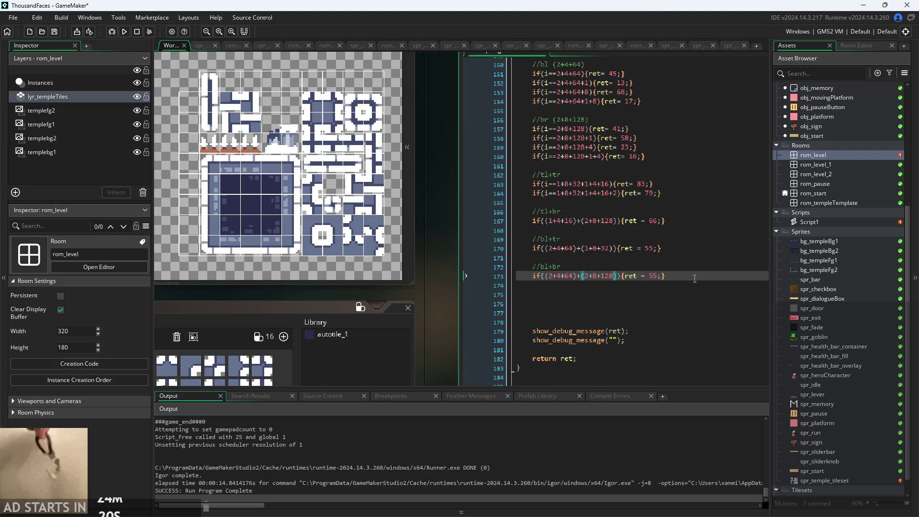
- Change line 173's return value from 55 to 43 and duplicate the line below
left_click(659, 277)
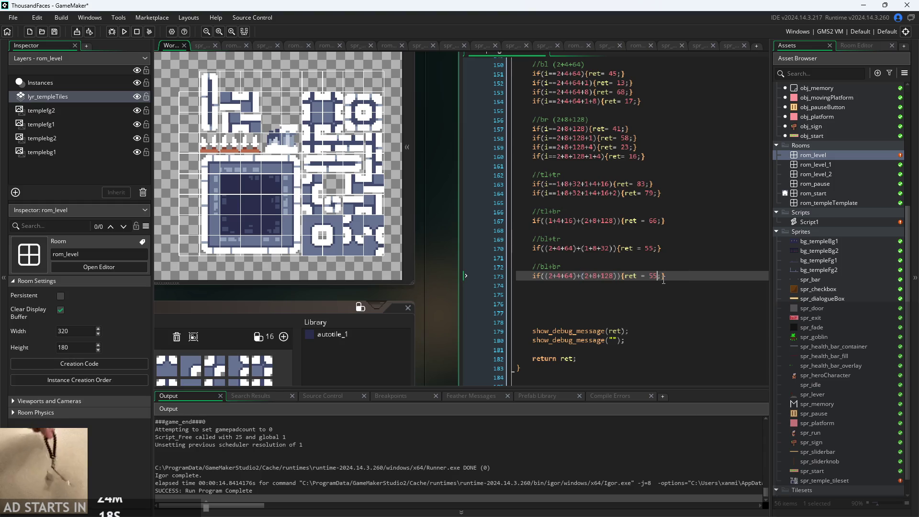
key("BackSpace")
key("BackSpace")
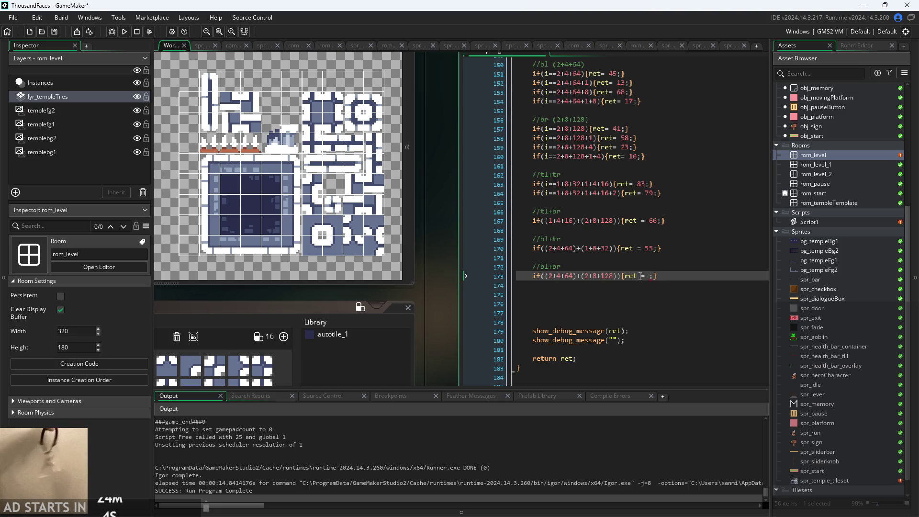
type("43")
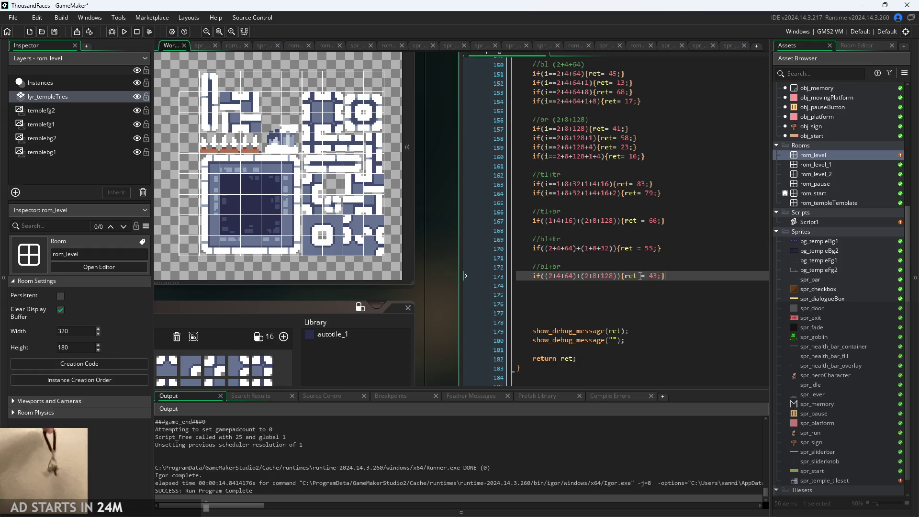
key("shift+Home")
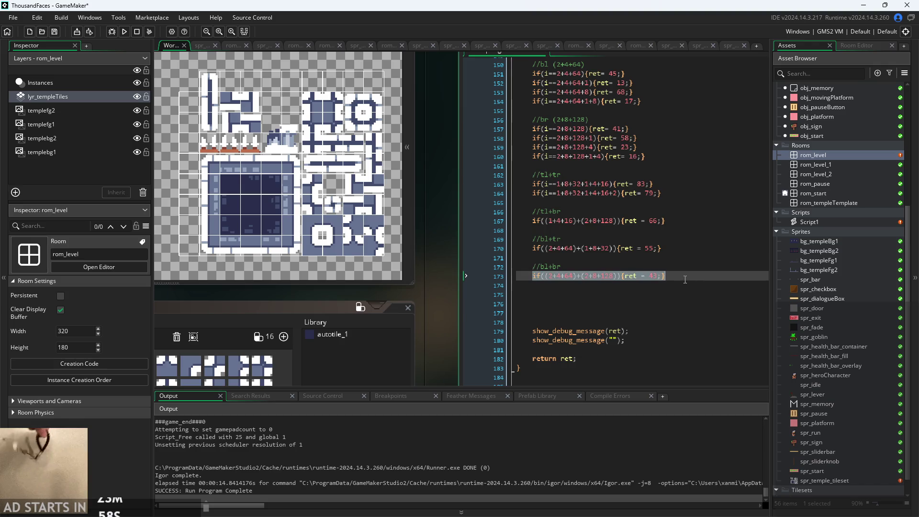
left_click(681, 281)
key("Up")
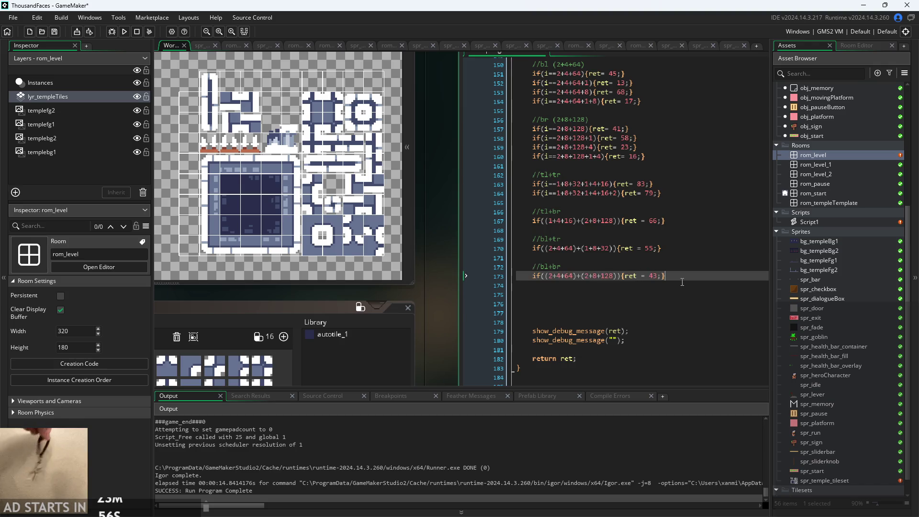
key("ctrl+d")
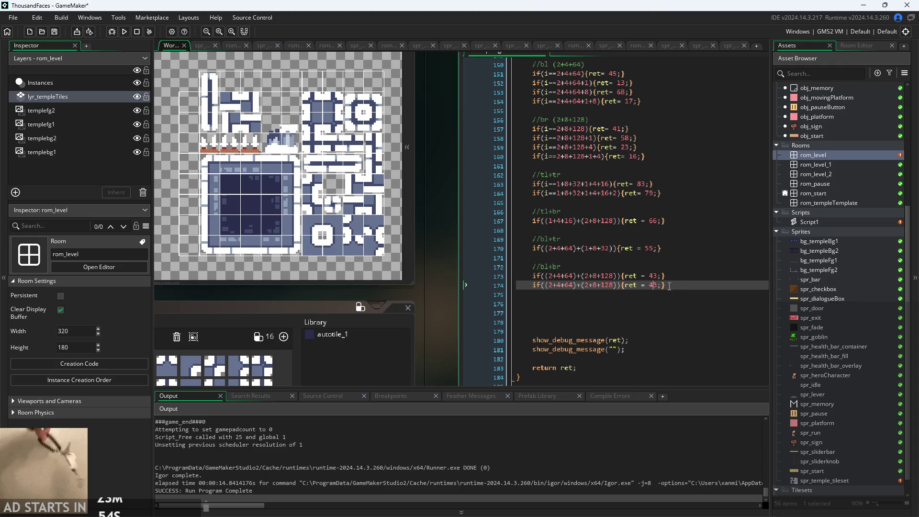
- Make line 174 test (2+4+64)+(2+8+128)+1 and return 88
key("BackSpace")
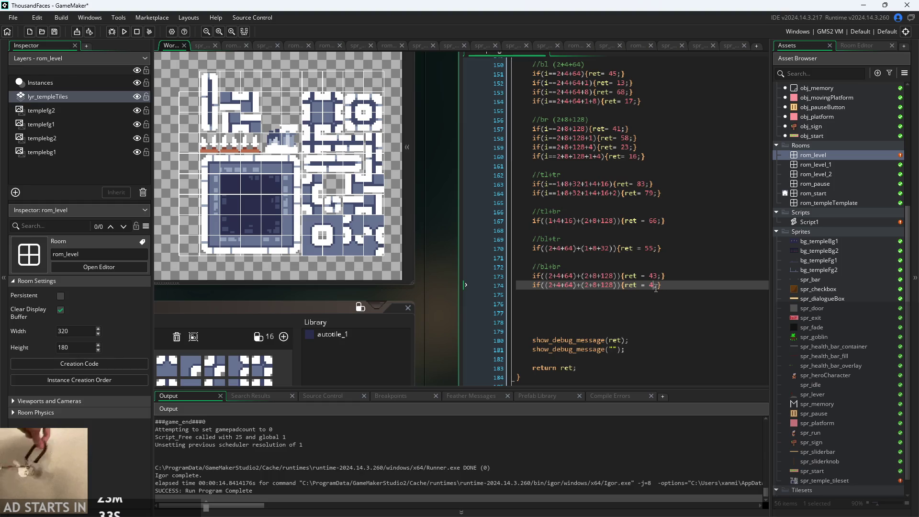
key("BackSpace")
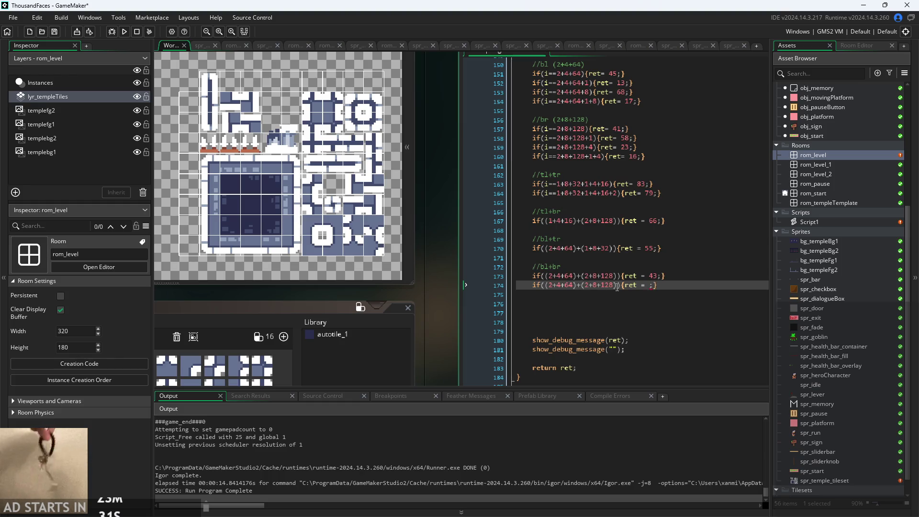
left_click(617, 285)
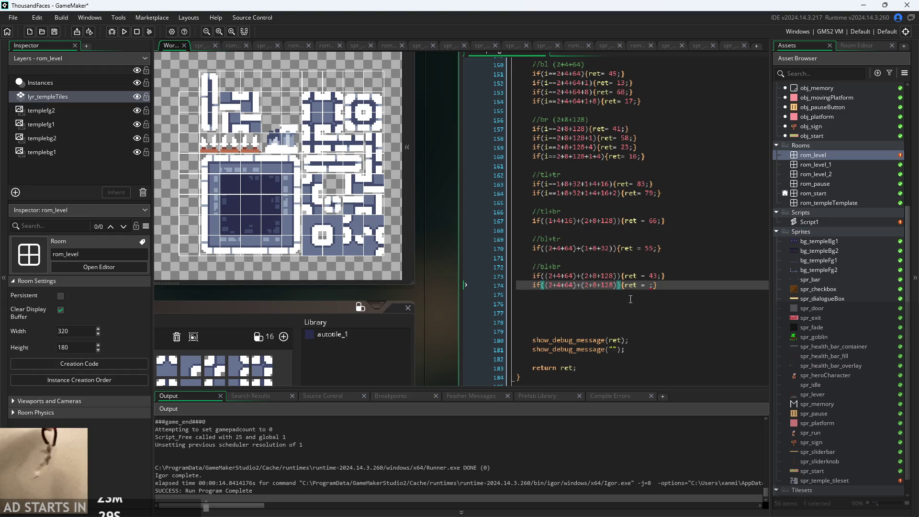
type("+")
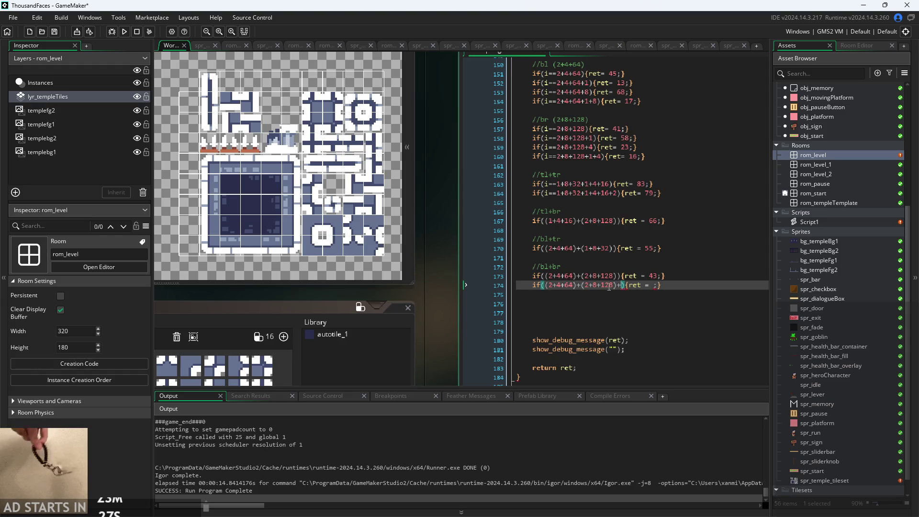
scroll(234, 211, "up", 2)
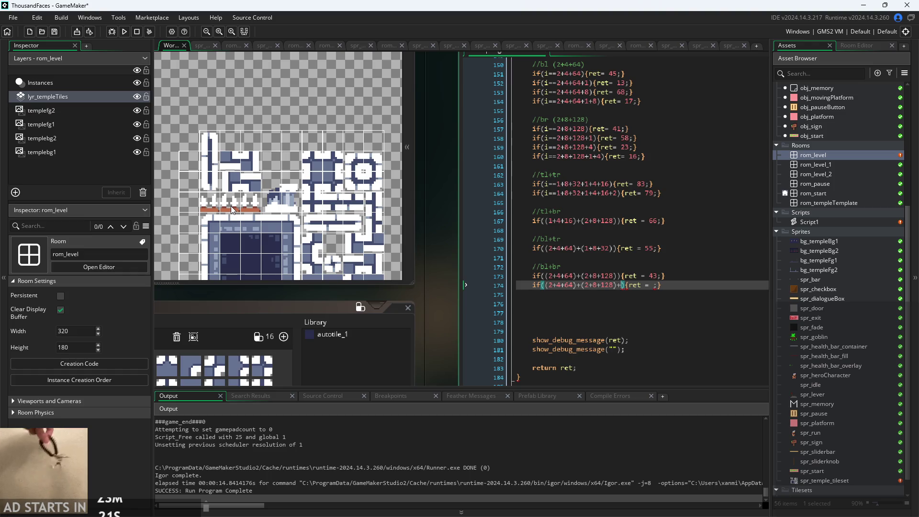
type("1")
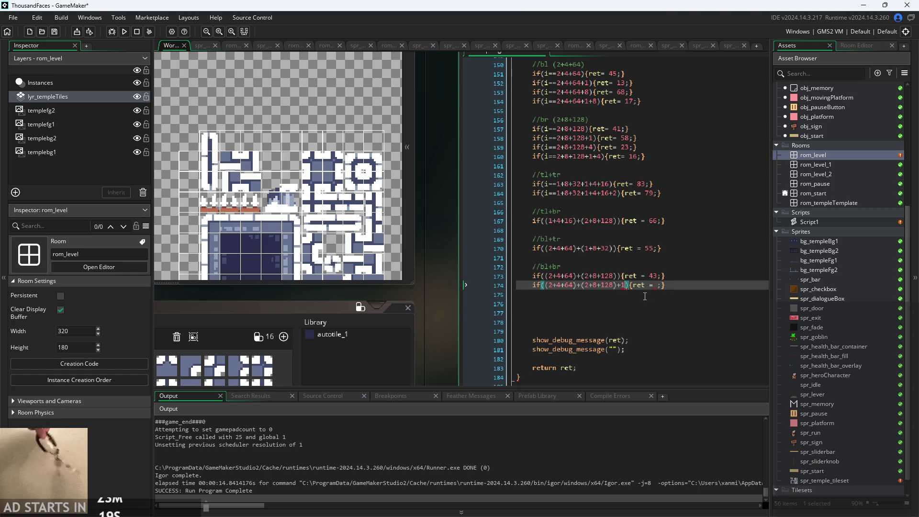
left_click(659, 285)
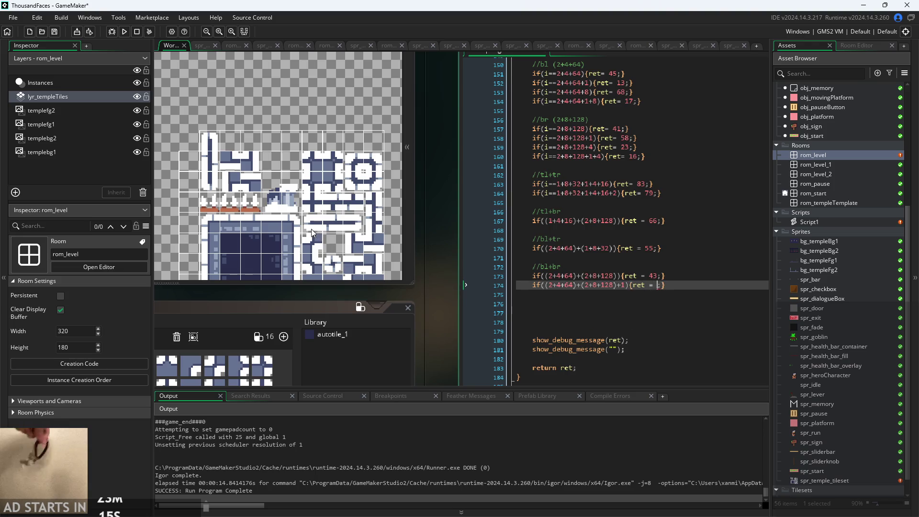
scroll(337, 219, "down", 3)
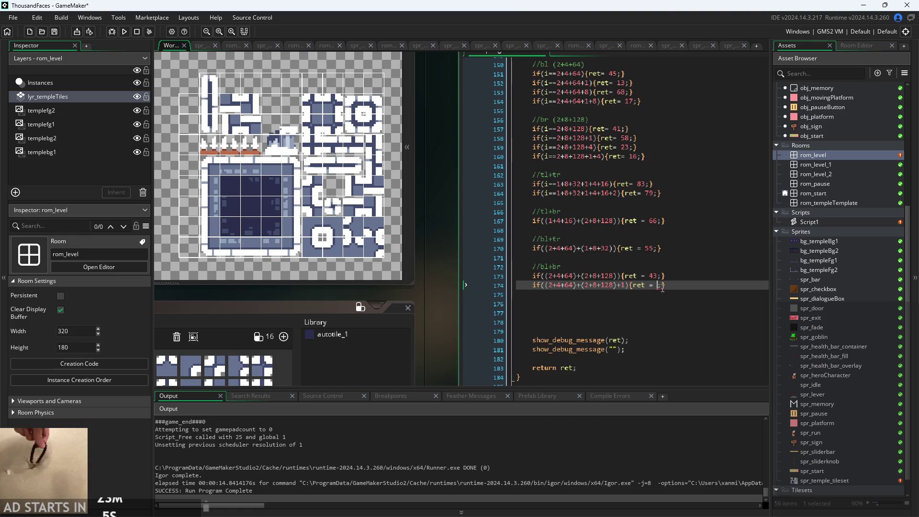
type("88")
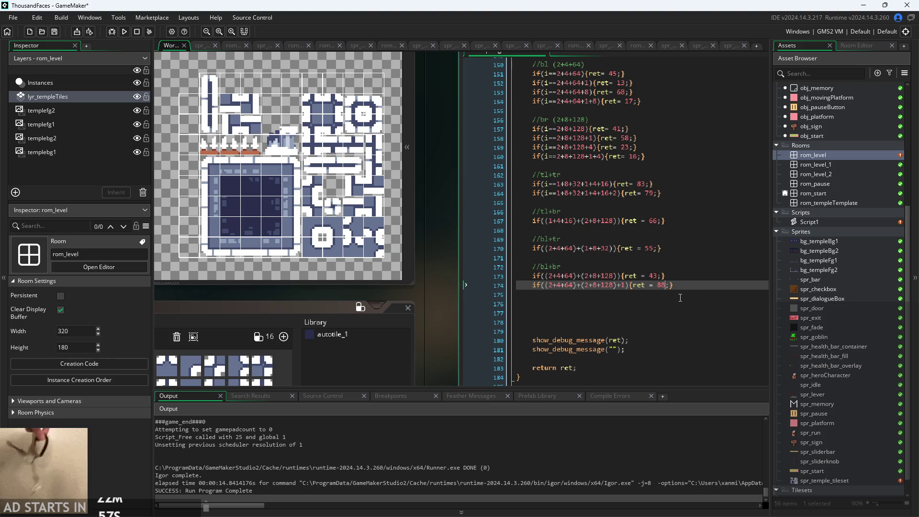
- Open new lines below the bl+br code and begin a //tr+br comment heading
left_click(697, 288)
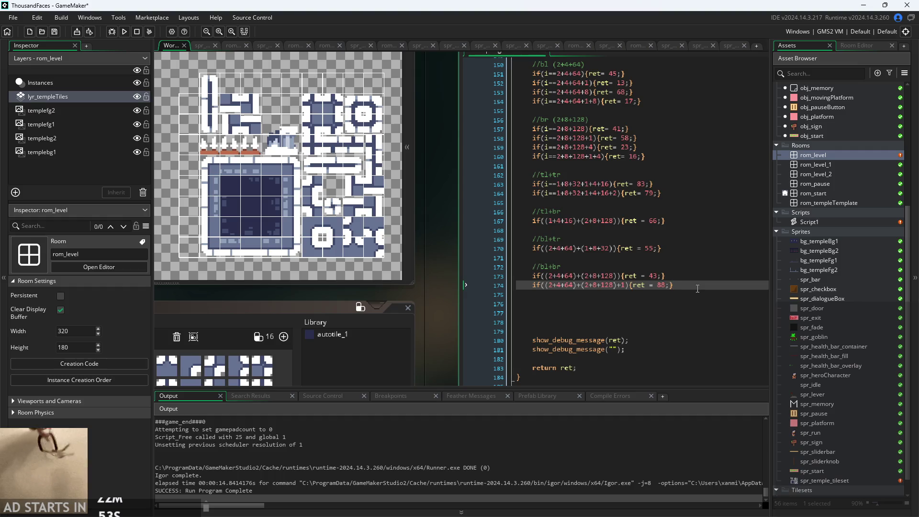
key("Return")
key("Return")
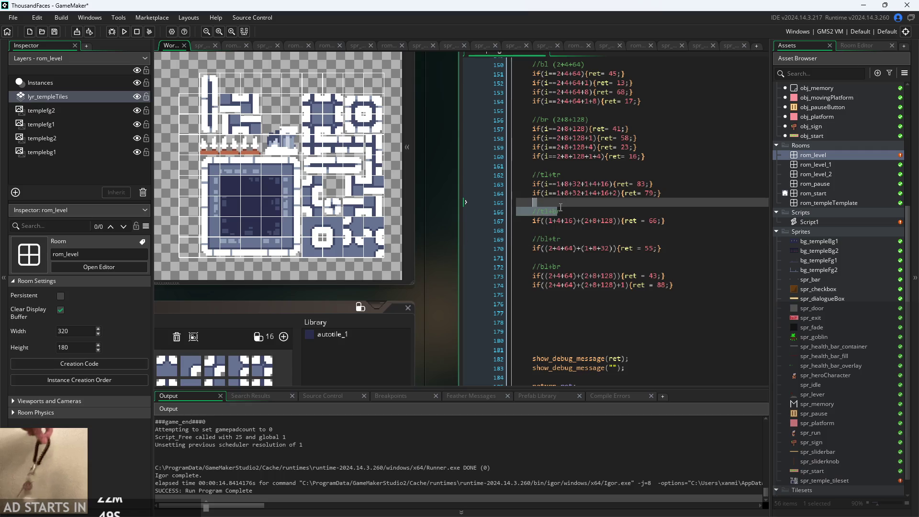
left_click(566, 184)
key("Up")
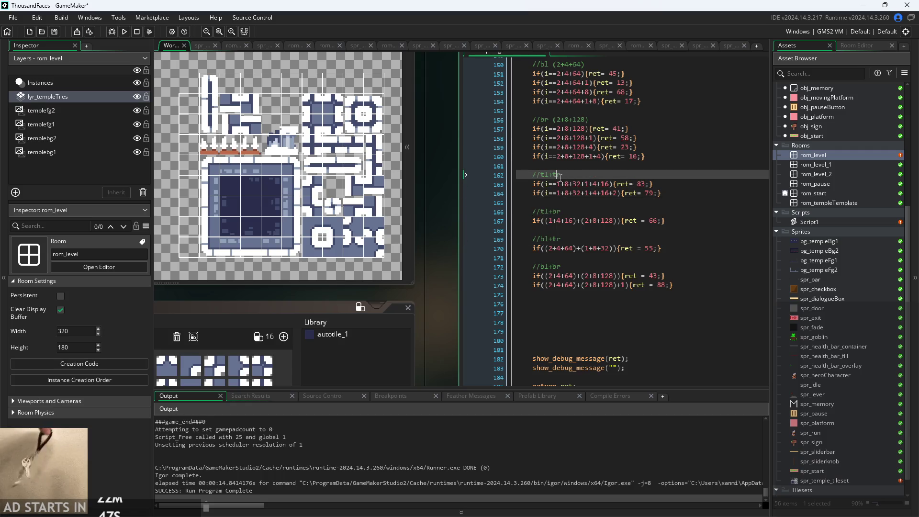
key("Down")
key("Up")
left_click(564, 212)
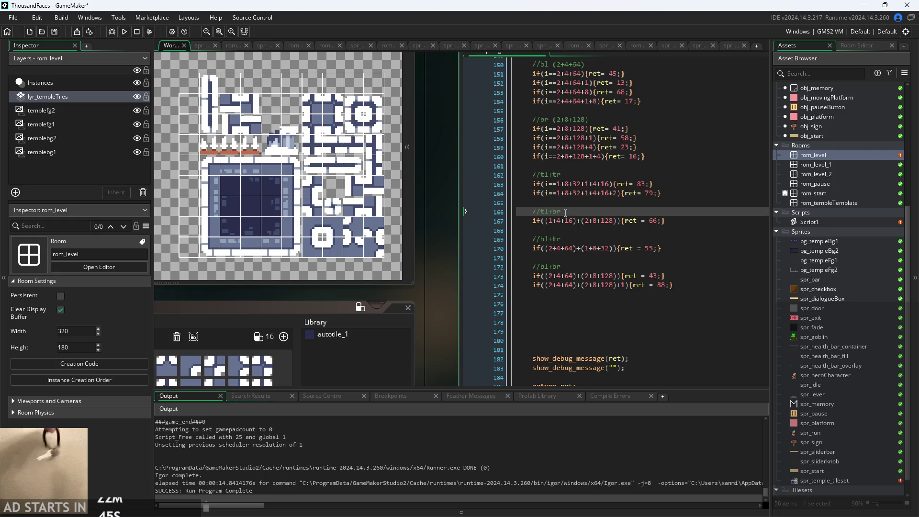
double_click(555, 175)
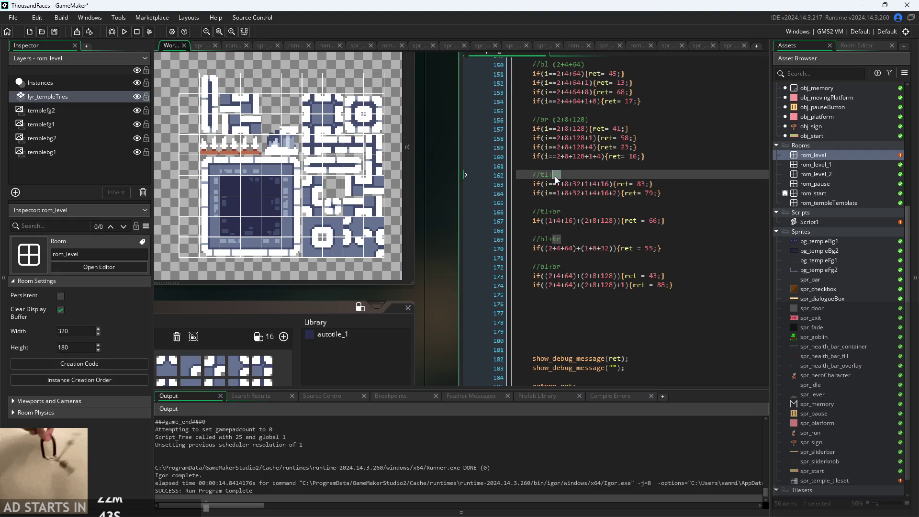
left_click(682, 288)
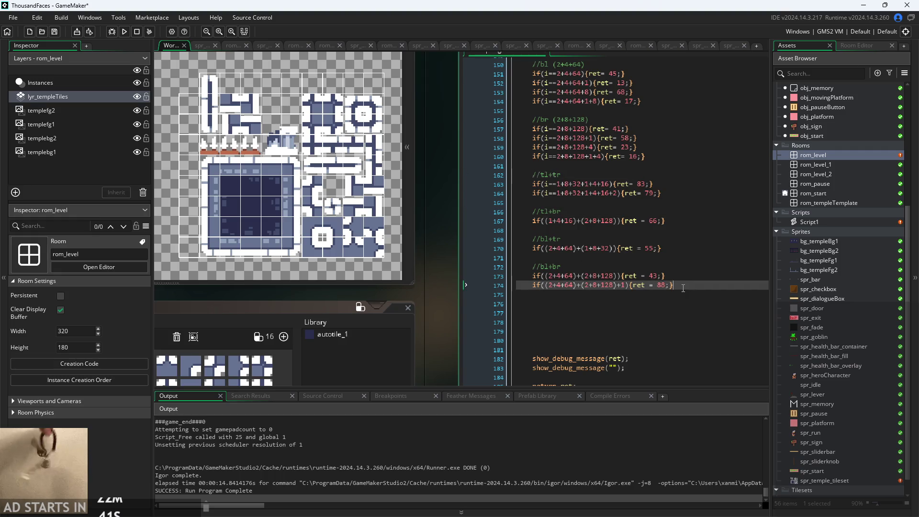
key("Return")
key("Return")
type("//")
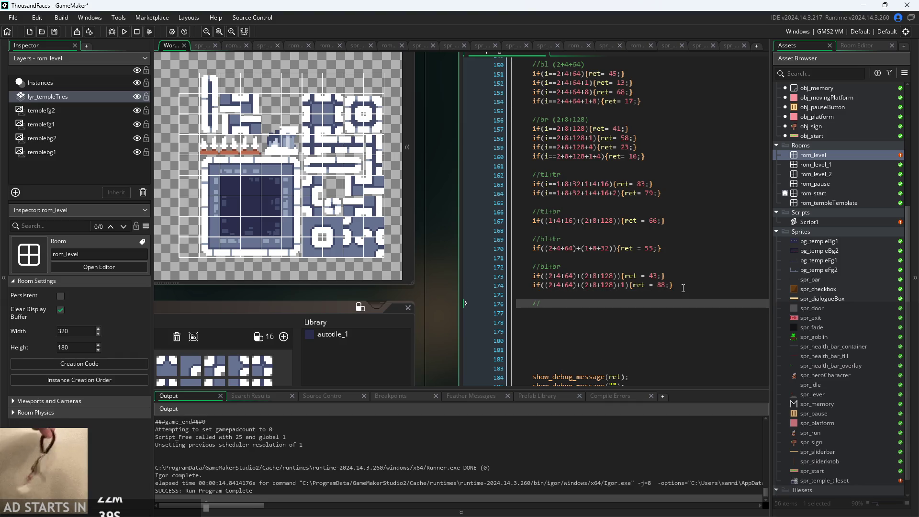
type("tr+br")
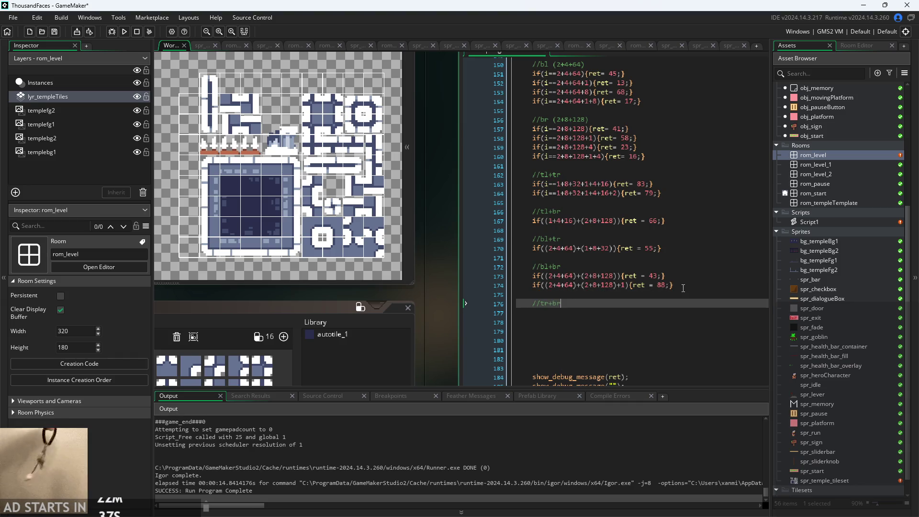
- Add a //tl+bl heading below //tr+br, leaving an empty line under //tr+br
key("Return")
key("Return")
type("//")
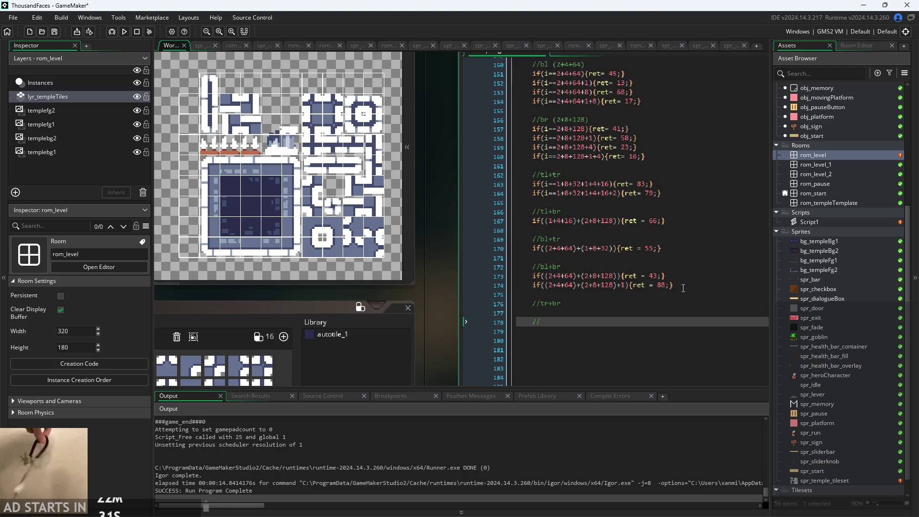
type("tl+bl")
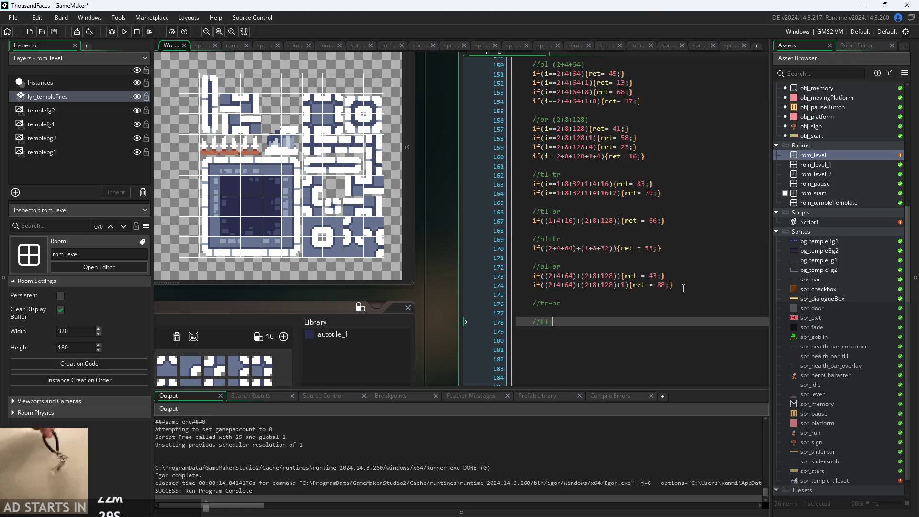
key("Return")
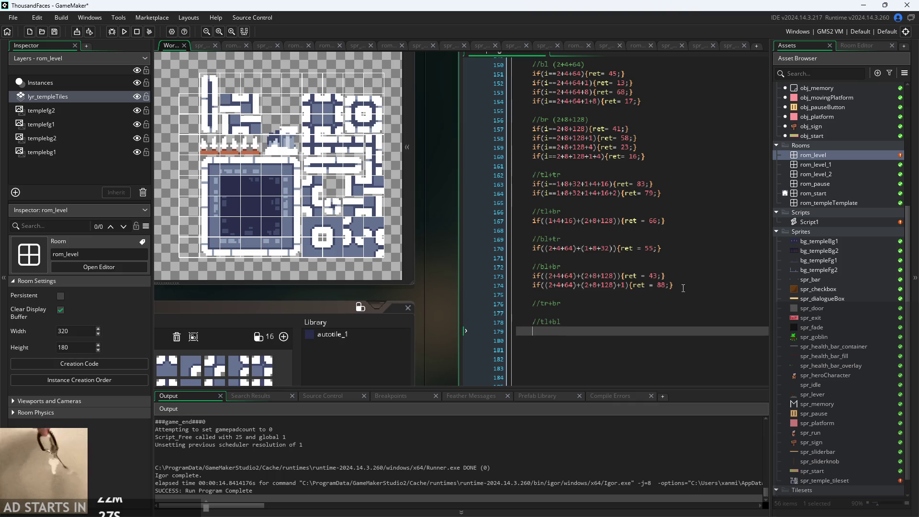
left_click(577, 307)
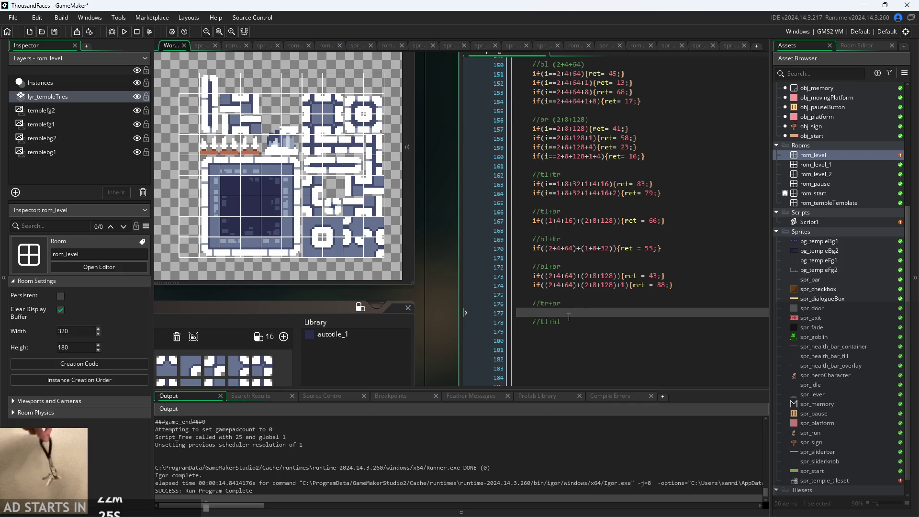
key("Return")
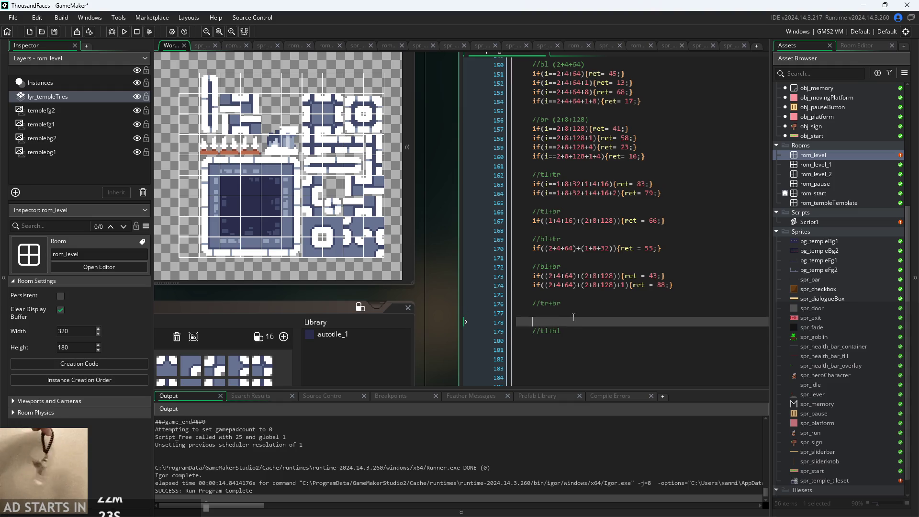
key("Up")
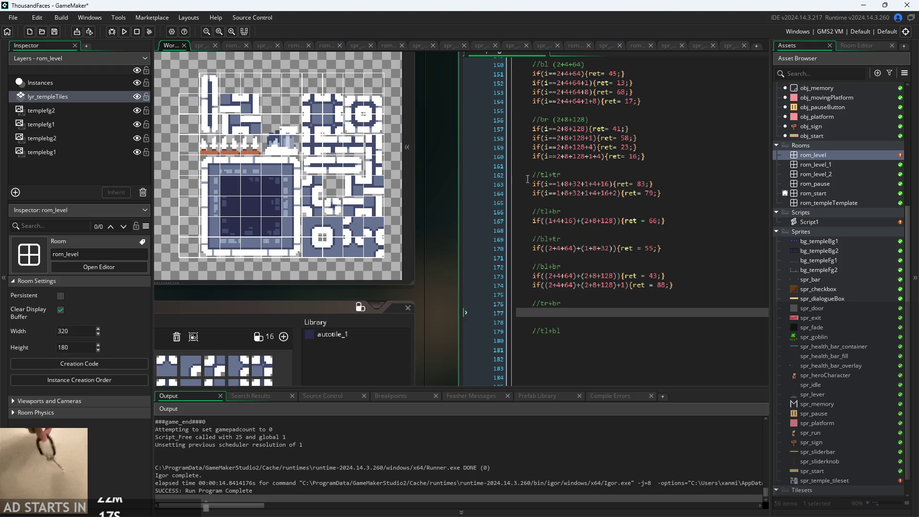
- Copy the first bl+br check line onto the empty line under //tr+br
left_click(534, 276)
left_click_drag(534, 276, 666, 276)
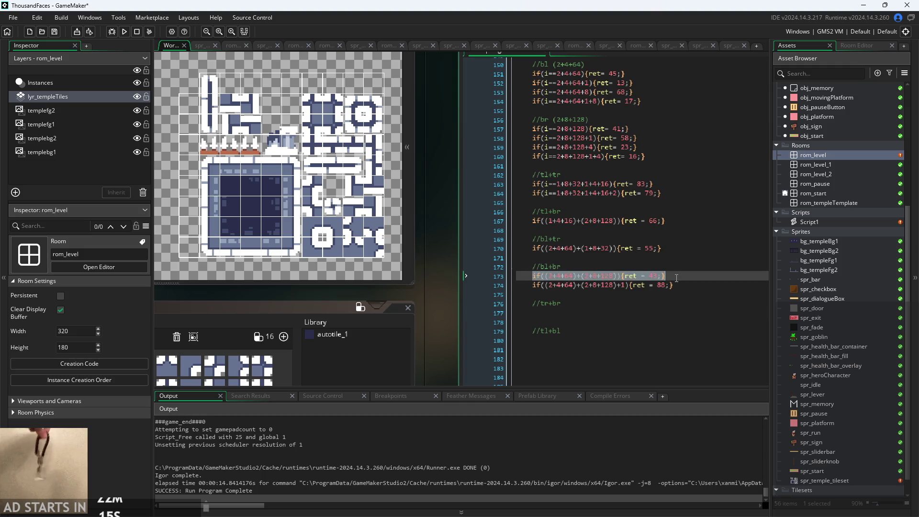
key("ctrl+c")
left_click(642, 311)
key("ctrl+v")
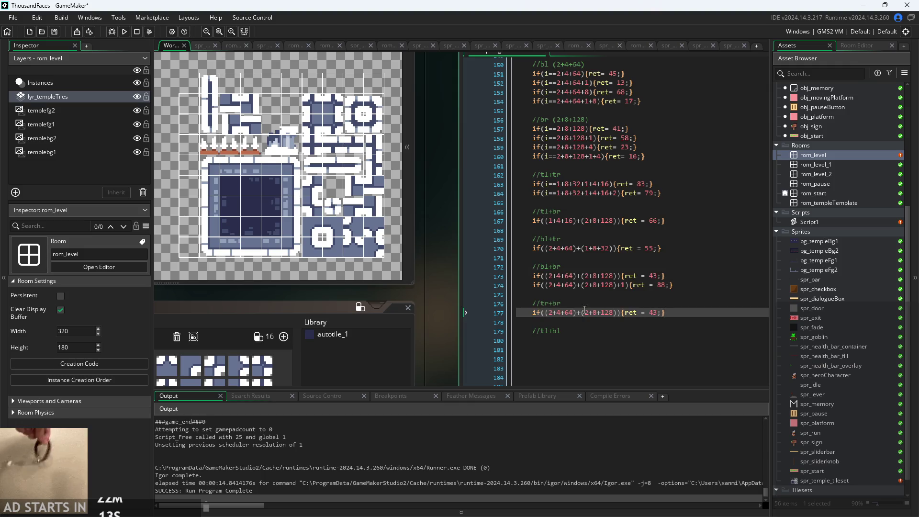
- Replace the bl terms in the new check with the tr group (1+8+32)
scroll(549, 316, "up", 3)
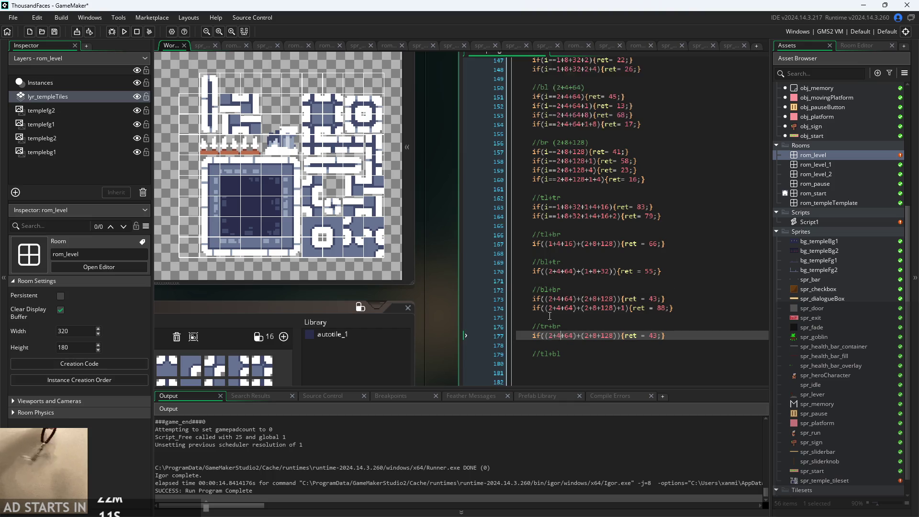
scroll(550, 317, "up", 2)
left_click_drag(553, 148, 568, 149)
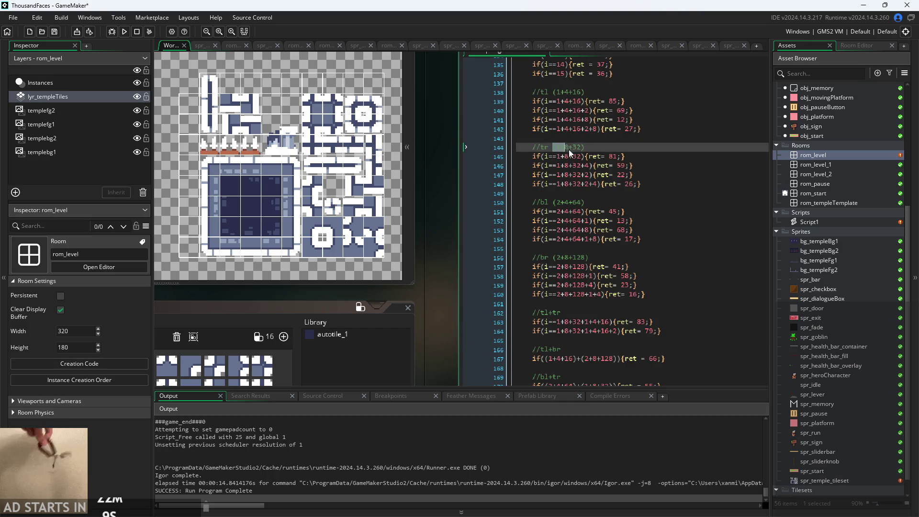
scroll(622, 199, "down", 5)
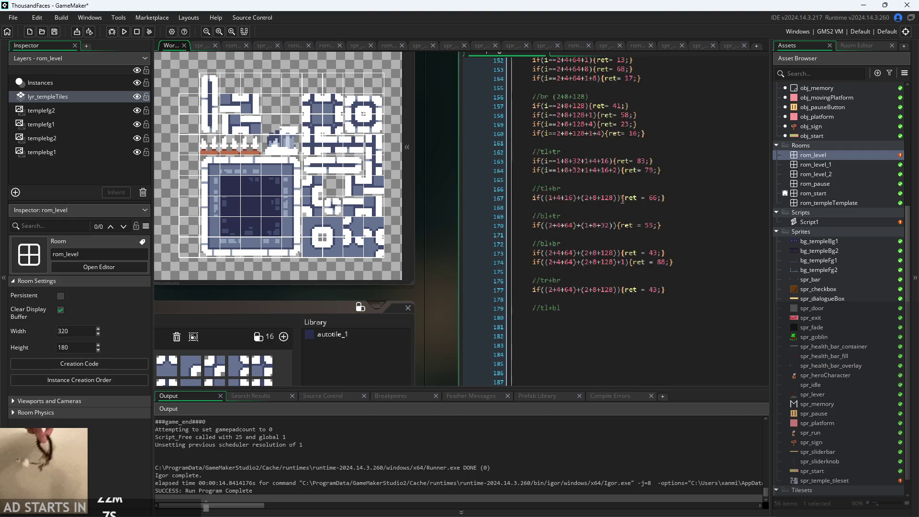
left_click_drag(550, 291, 573, 292)
key("ctrl+v")
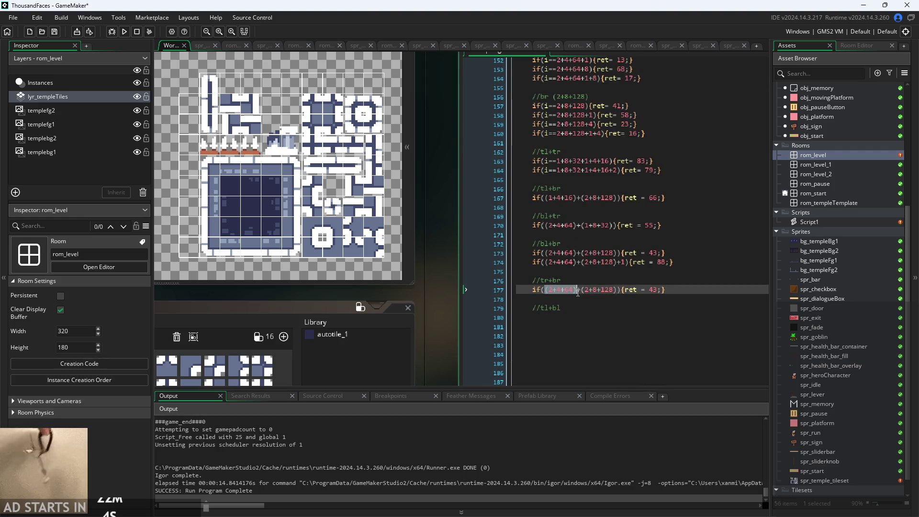
left_click(576, 293)
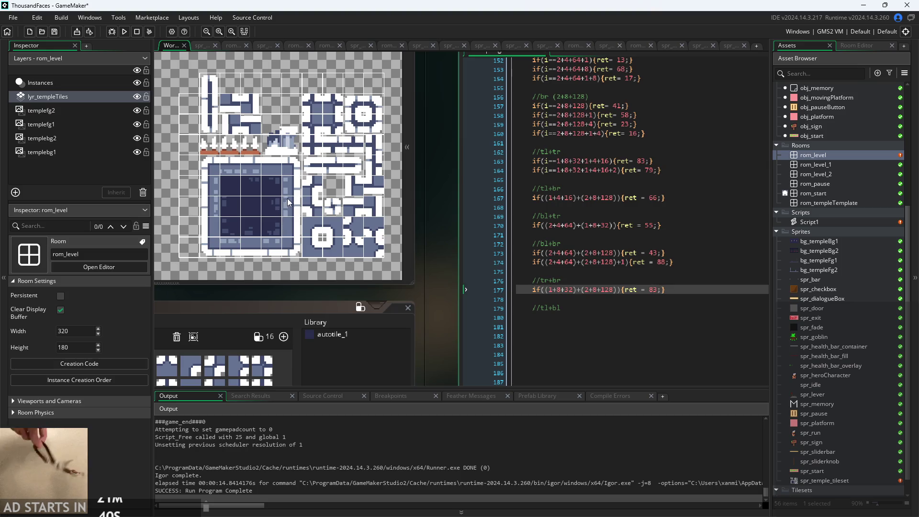
- Change the tr+br line's return value from 83 to 51 and duplicate the line
left_click(235, 191)
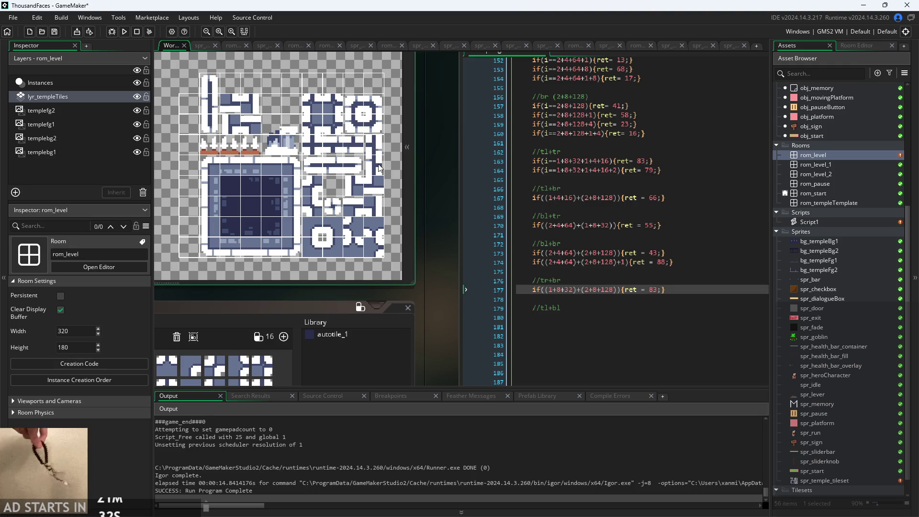
left_click(656, 290)
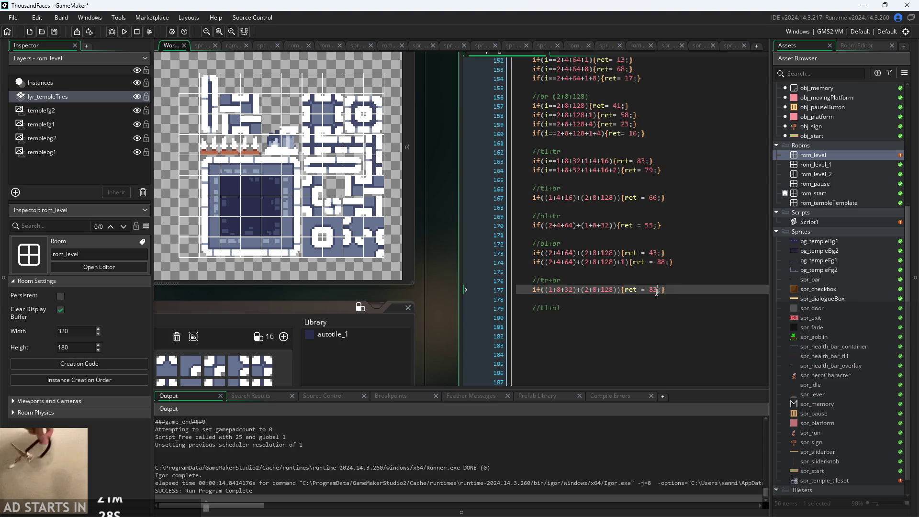
key("BackSpace")
key("BackSpace")
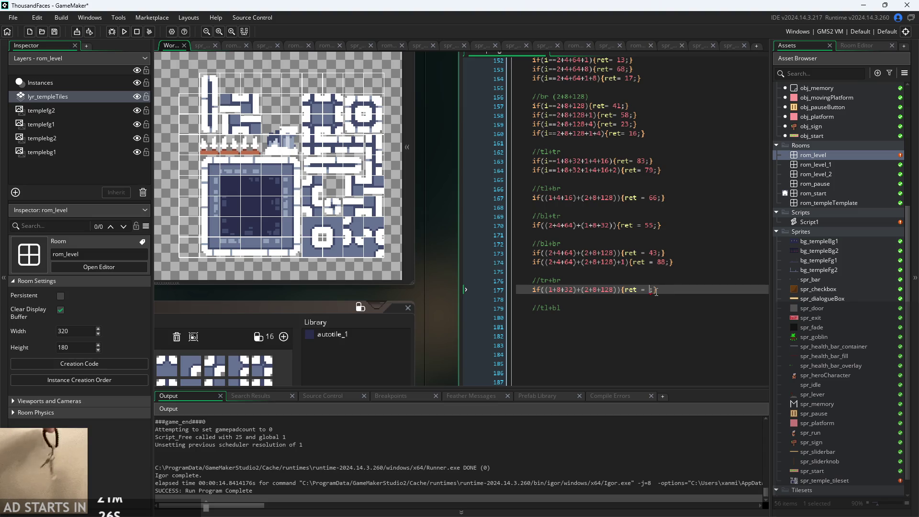
type("51")
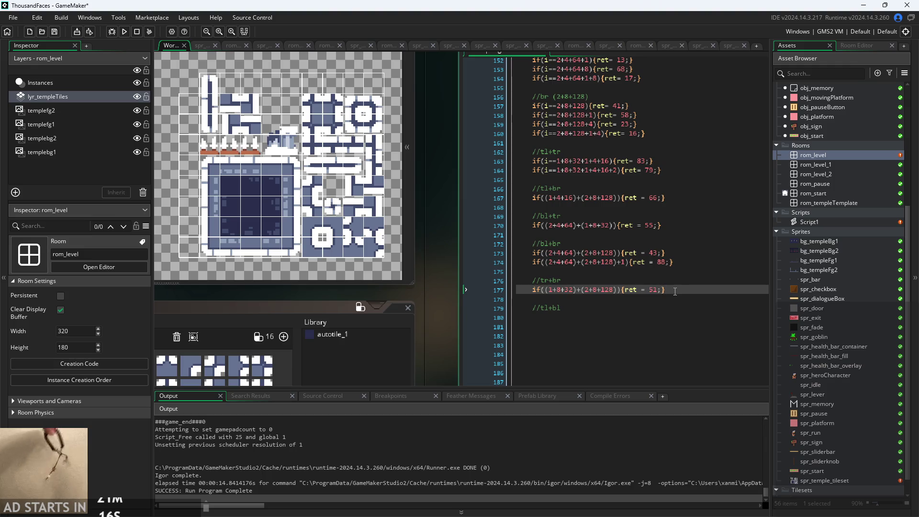
left_click_drag(689, 290, 540, 296)
left_click(665, 290)
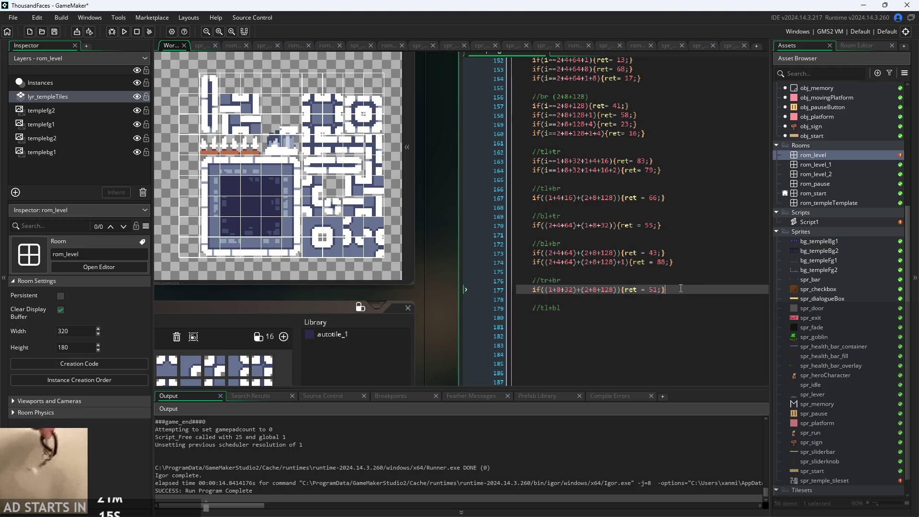
key("ctrl+d")
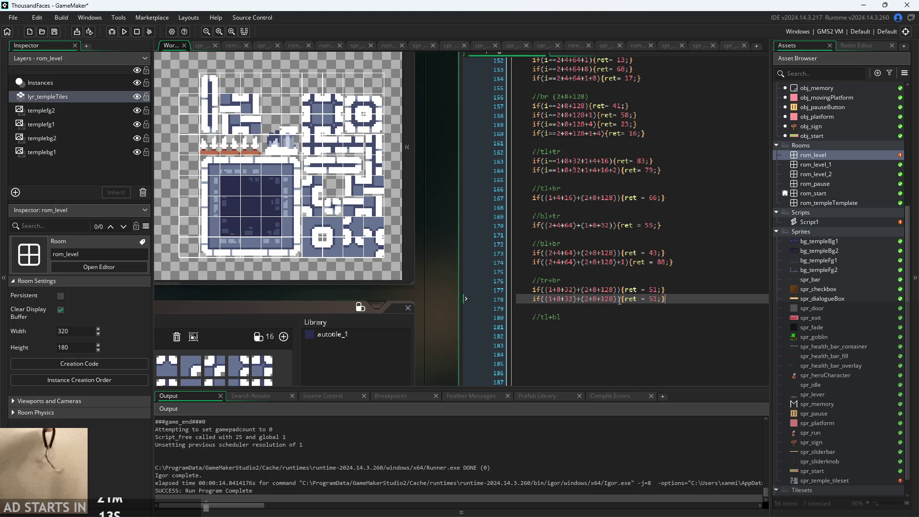
- Add +4 to the duplicated tr+br condition and change its return value from 51 to 78
left_click(617, 299)
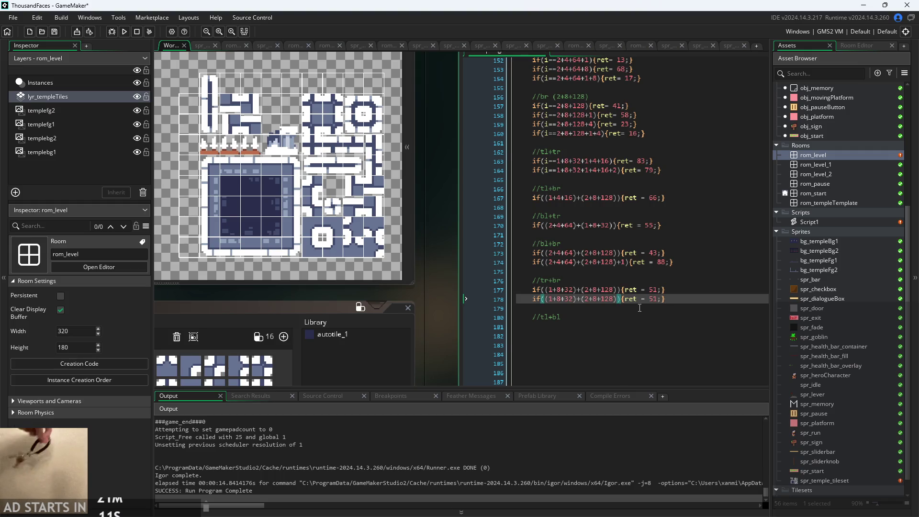
type("+5")
key("BackSpace")
type("4")
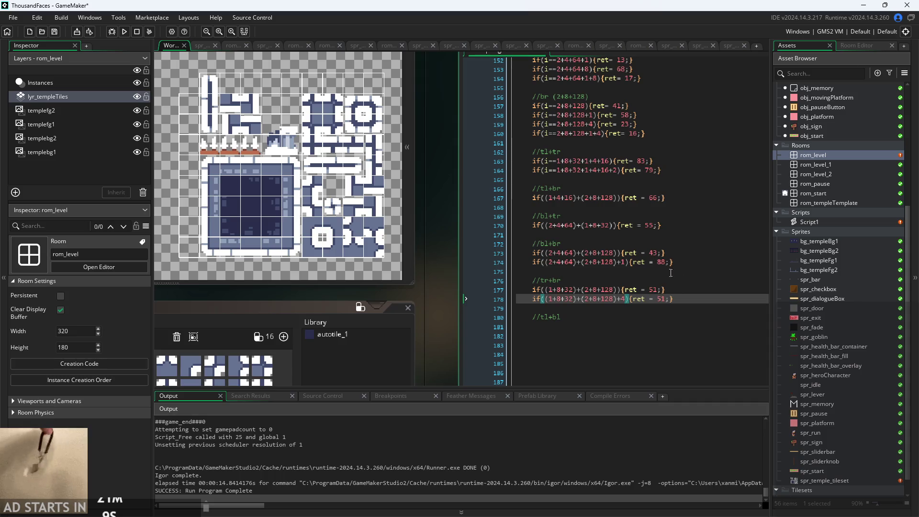
double_click(661, 299)
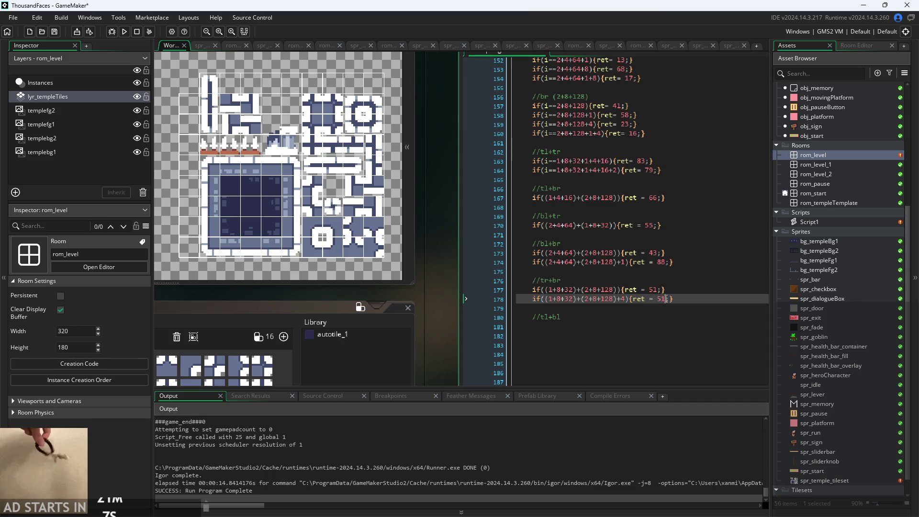
key("BackSpace")
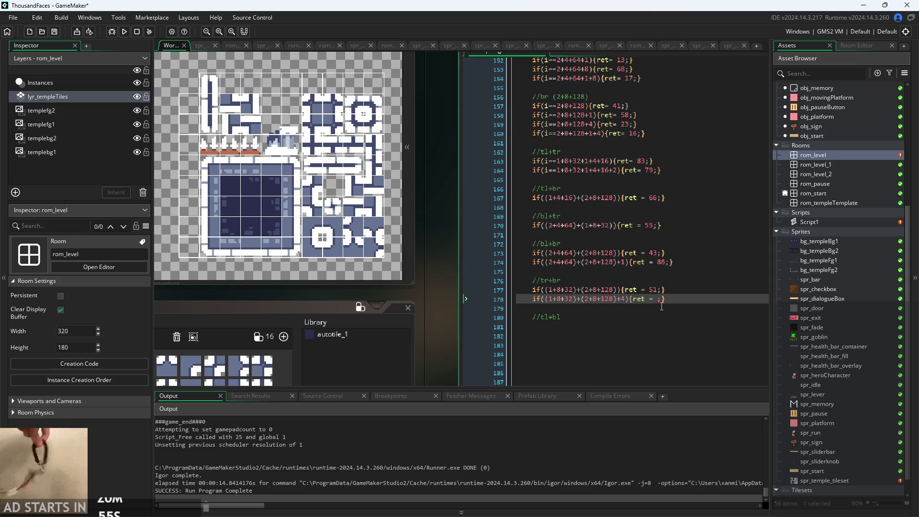
type("78")
left_click(624, 317)
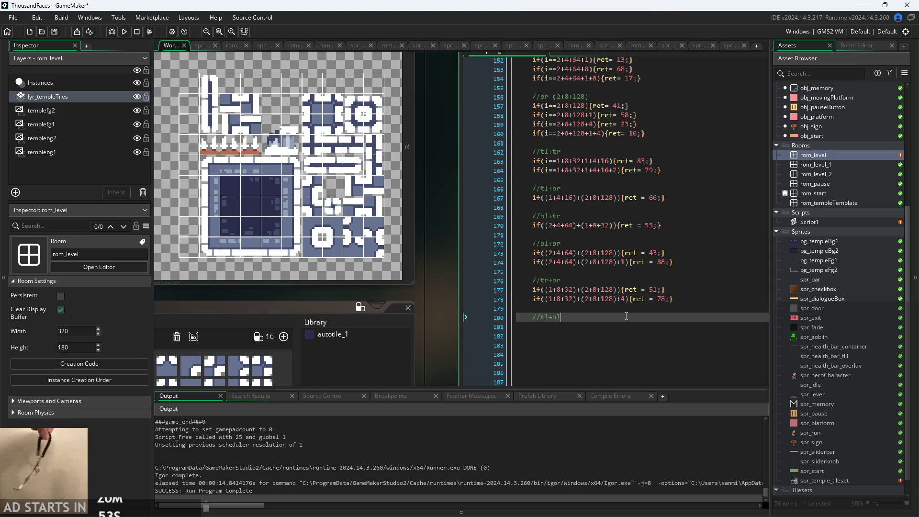
- Paste the tr+br line under //tl+bl and swap its first group to (1+4+16)
key("Return")
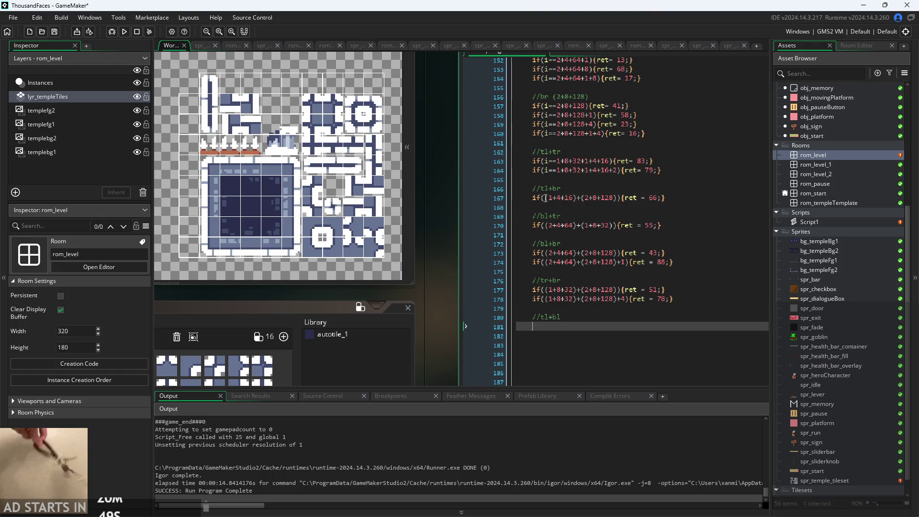
key("ctrl+v")
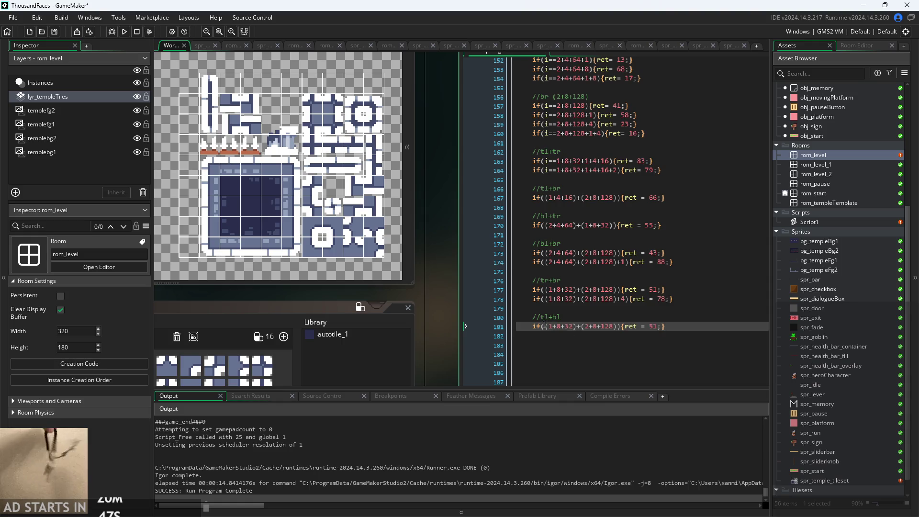
left_click_drag(545, 198, 577, 199)
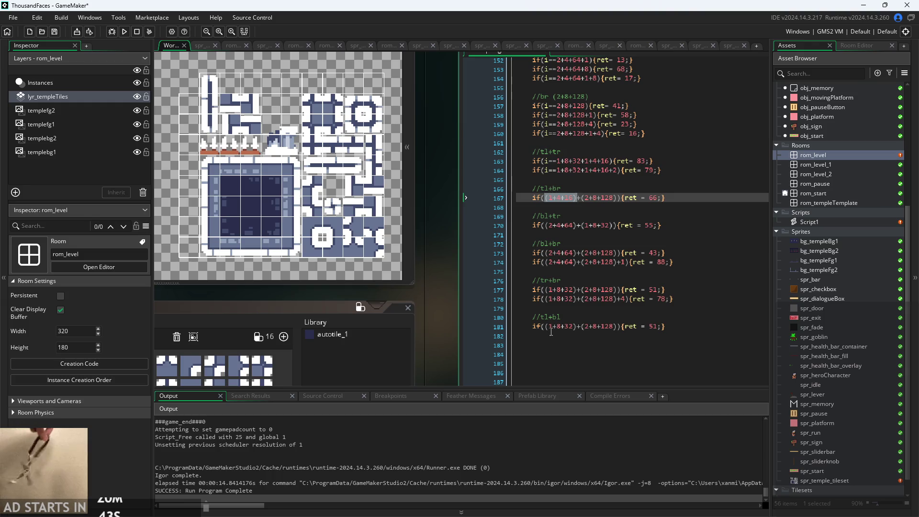
left_click_drag(546, 326, 576, 329)
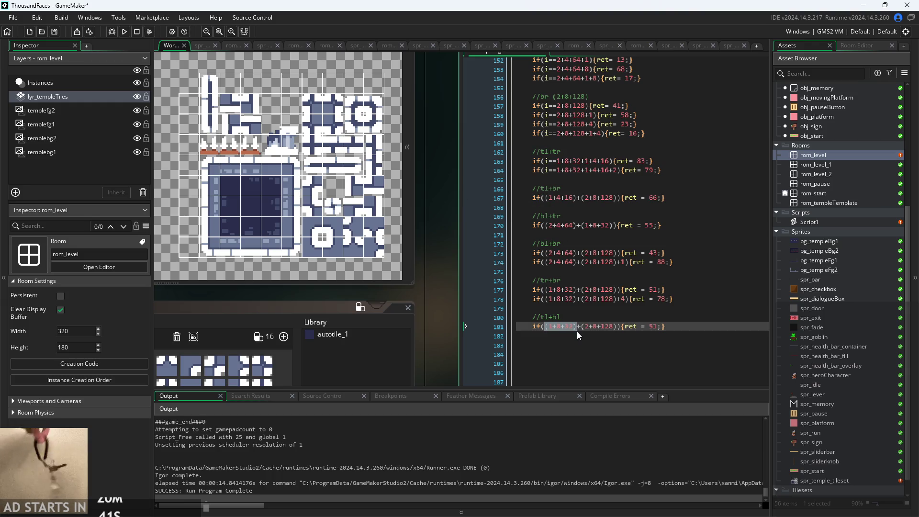
key("ctrl+v")
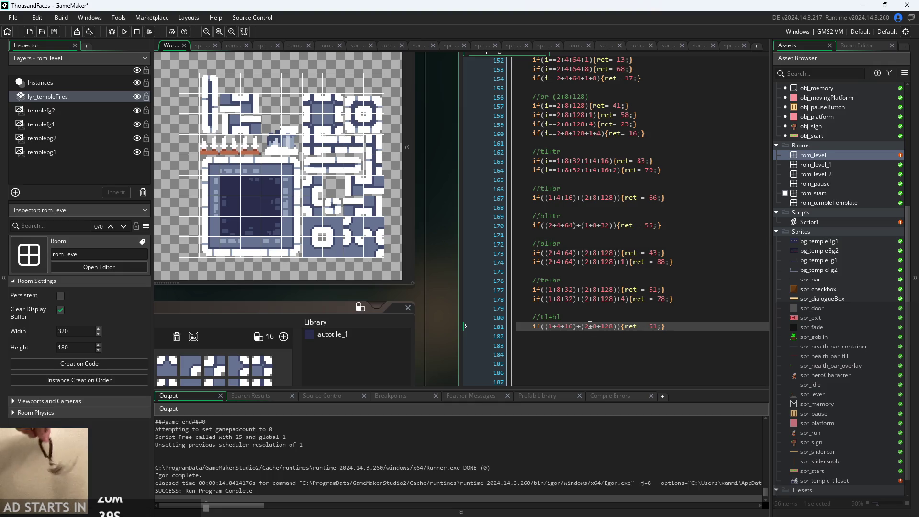
- Replace (2+8+128) on line 181 with 2+4+64 copied from line 173
left_click(582, 328)
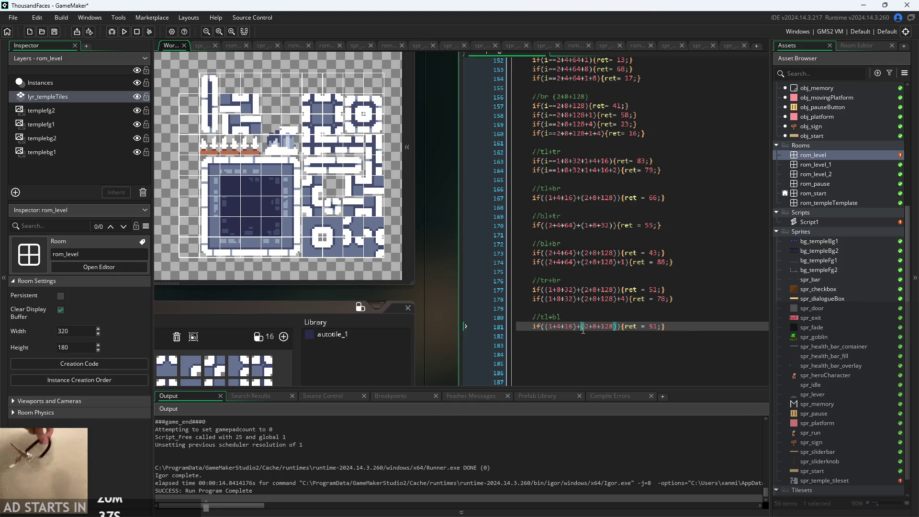
left_click_drag(583, 329, 618, 329)
left_click(573, 291)
left_click(568, 252)
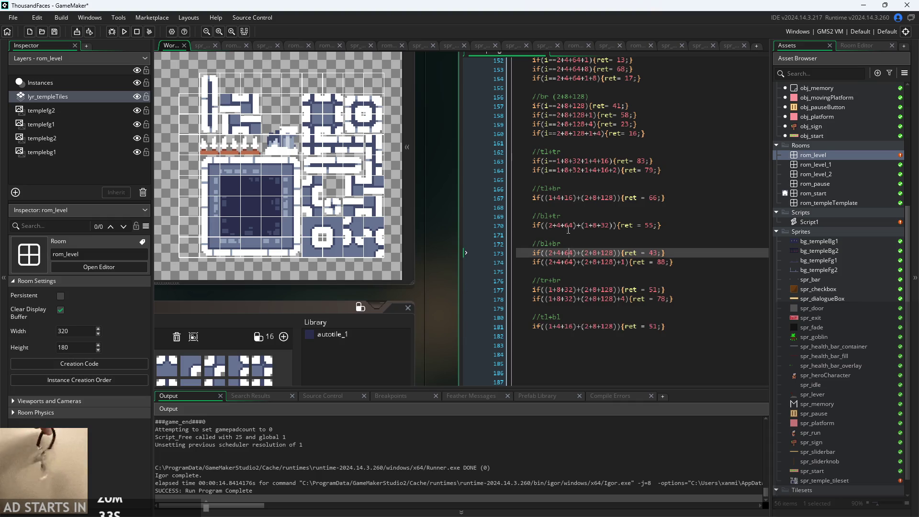
left_click(570, 280)
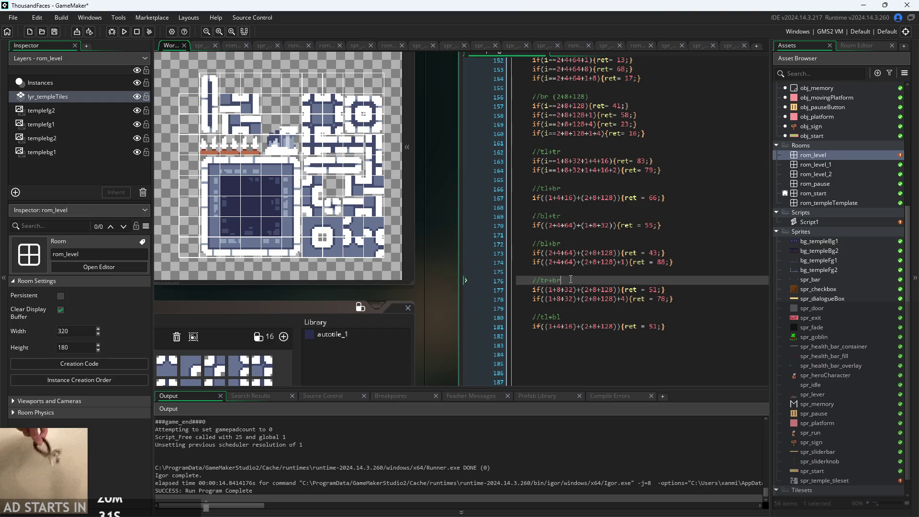
left_click(547, 252)
left_click_drag(546, 253, 576, 253)
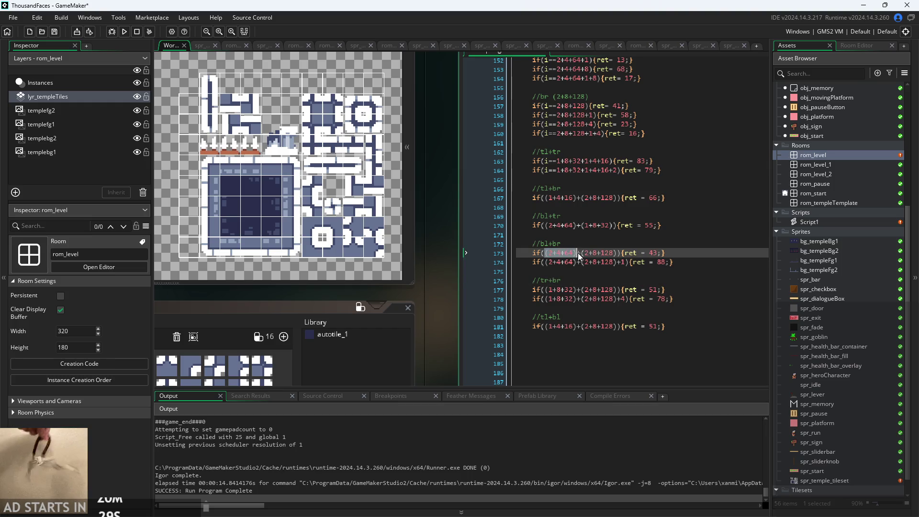
left_click_drag(581, 326, 616, 329)
type("(2+4+64)")
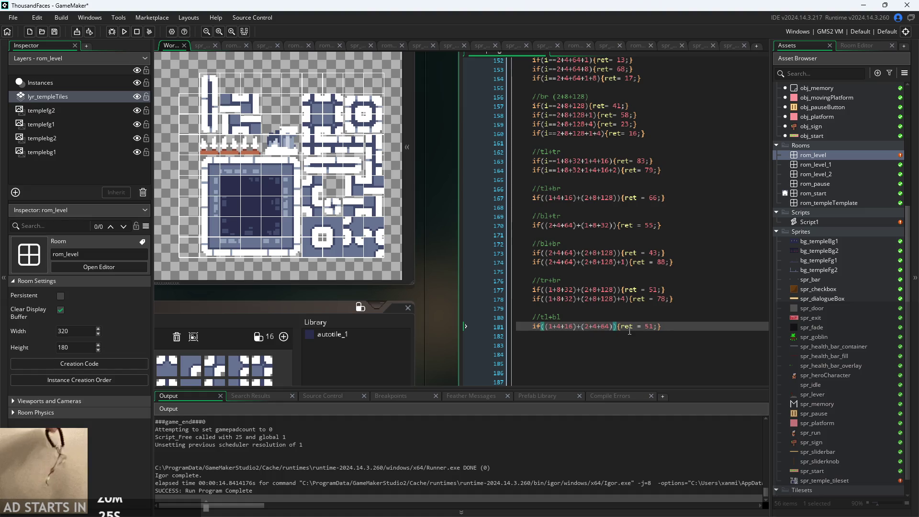
- Verify the bracket grouping on the tl+bl line and open an empty line below it
left_click(626, 329)
left_click(613, 329)
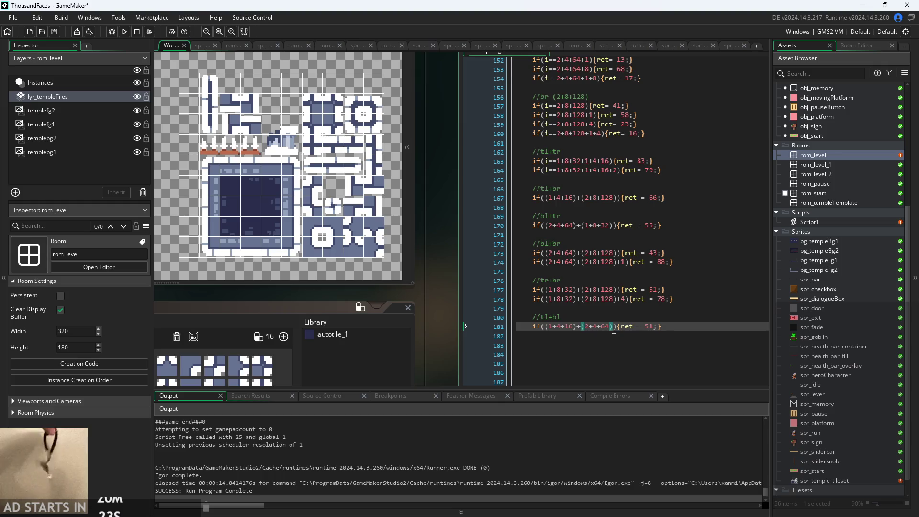
left_click(617, 331)
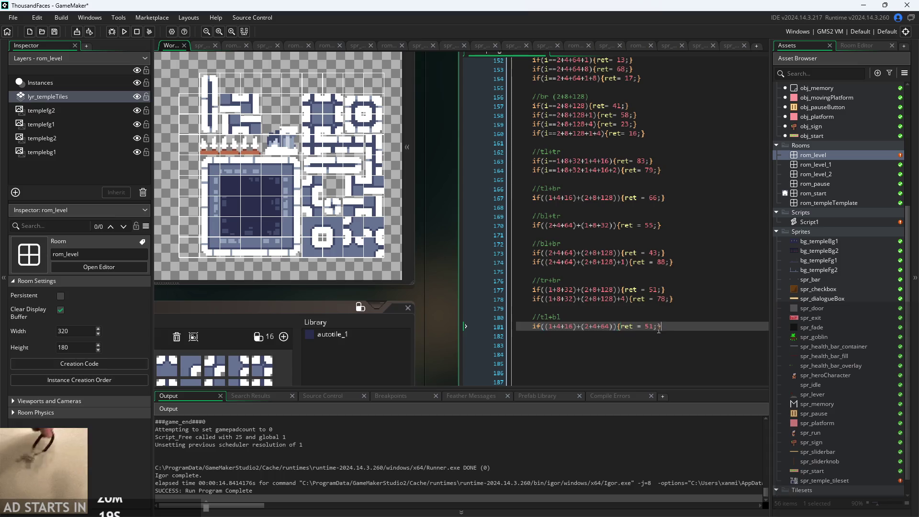
triple_click(615, 327)
key("ctrl+c")
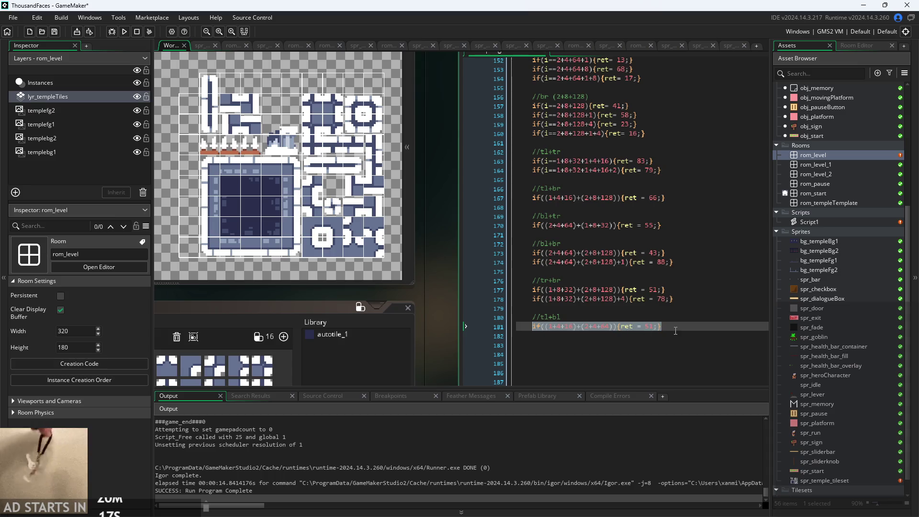
left_click(675, 330)
key("Return")
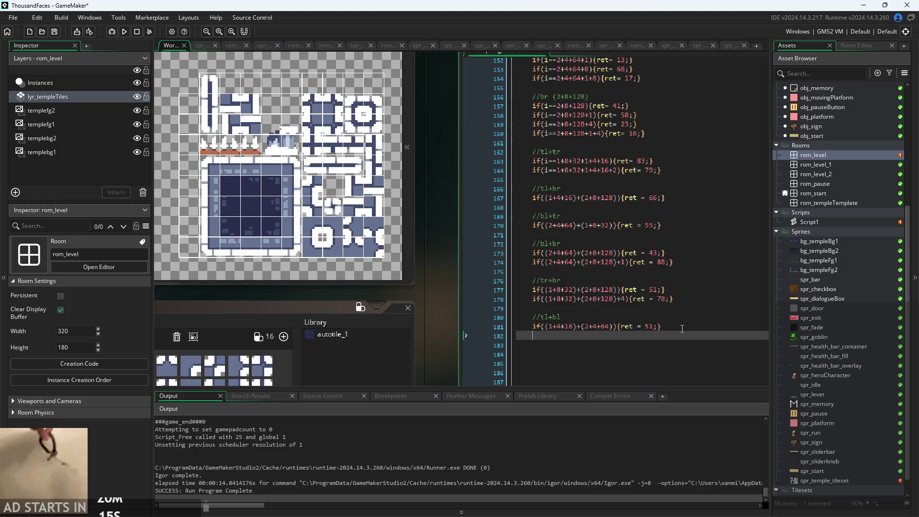
- Paste a copy of the tl+bl line below and add +8 to its condition
key("ctrl+v")
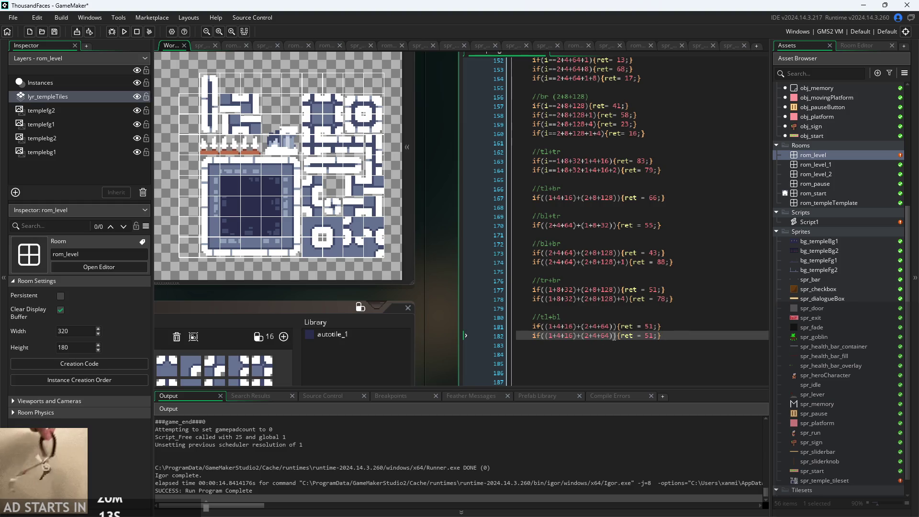
left_click(611, 335)
type("+8")
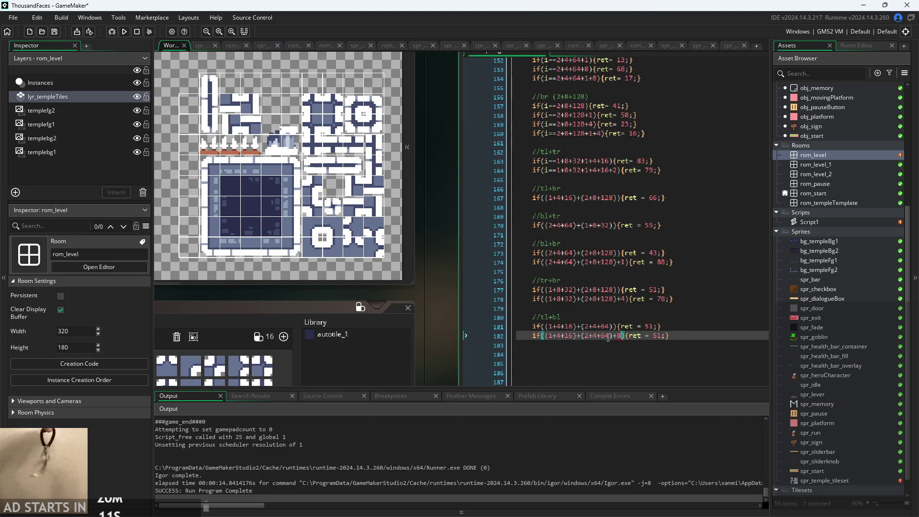
- Change line 181's return to 55 and line 170's bl+tr return from 55 to 56
left_click(653, 326)
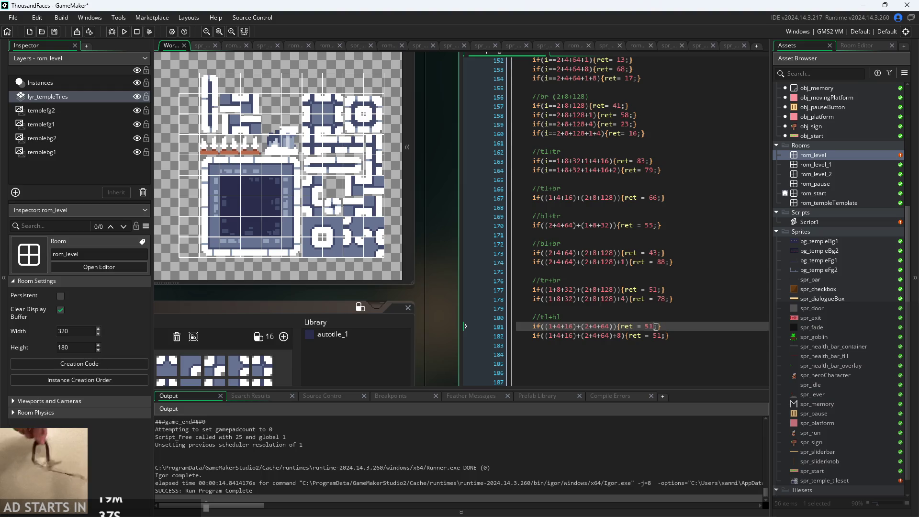
key("BackSpace")
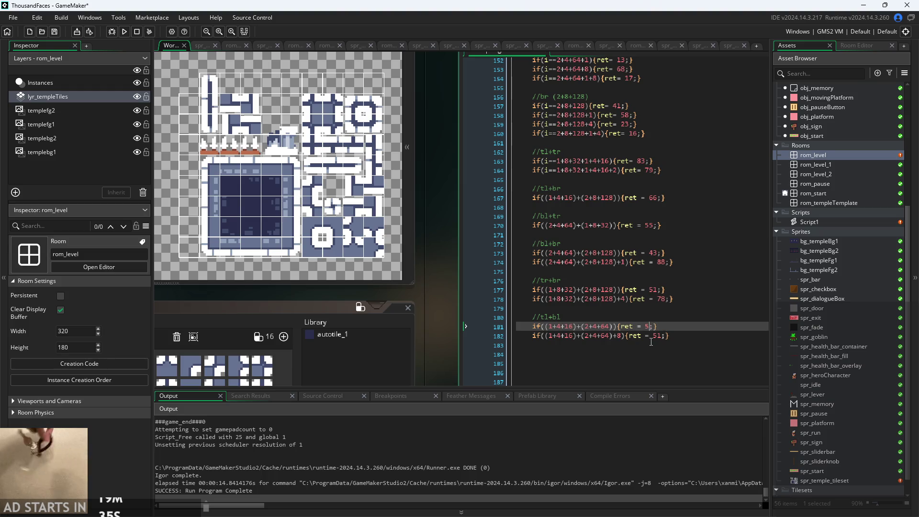
type("5")
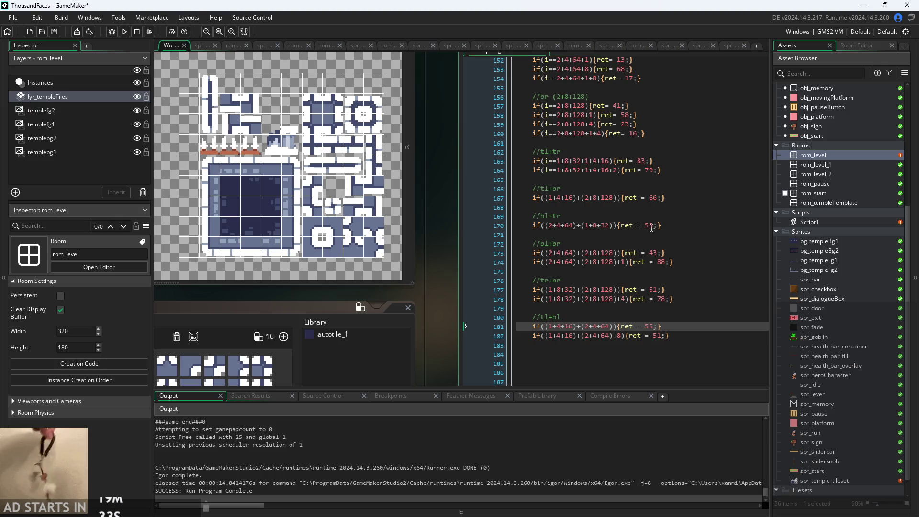
left_click(650, 225)
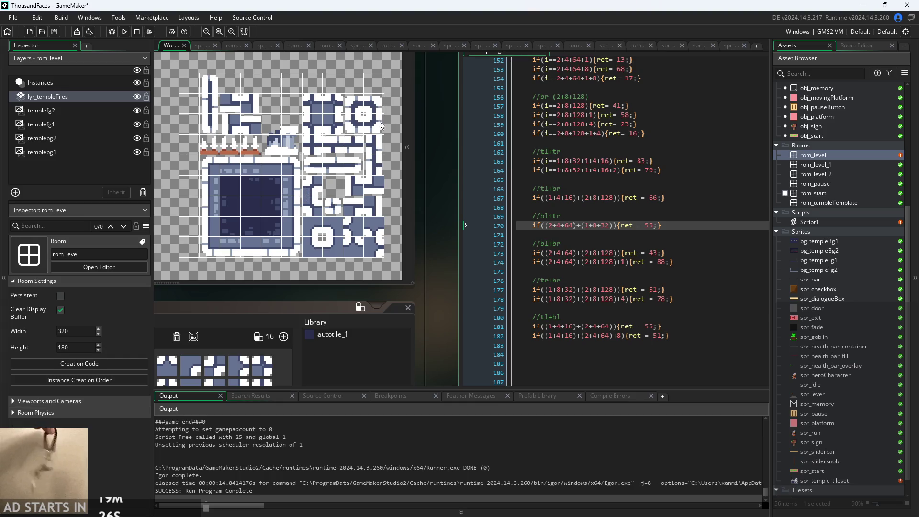
left_click_drag(378, 140, 377, 163)
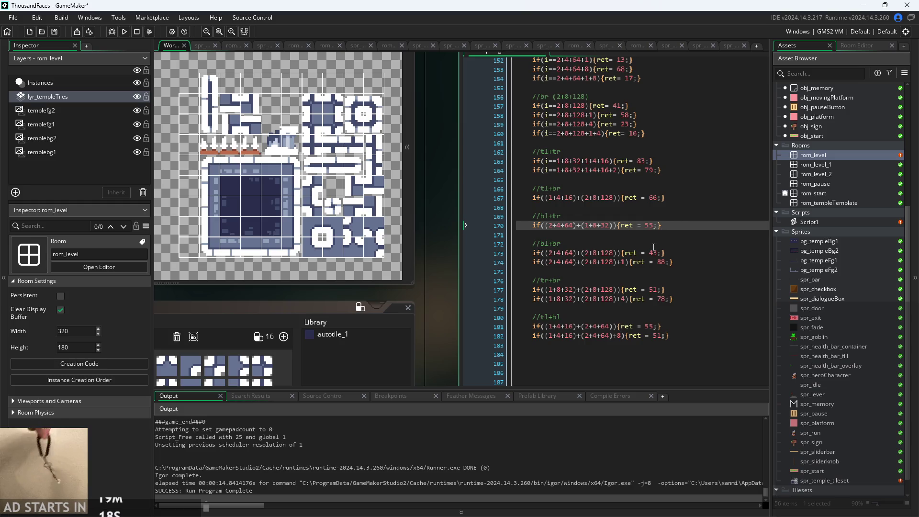
key("BackSpace")
type("6")
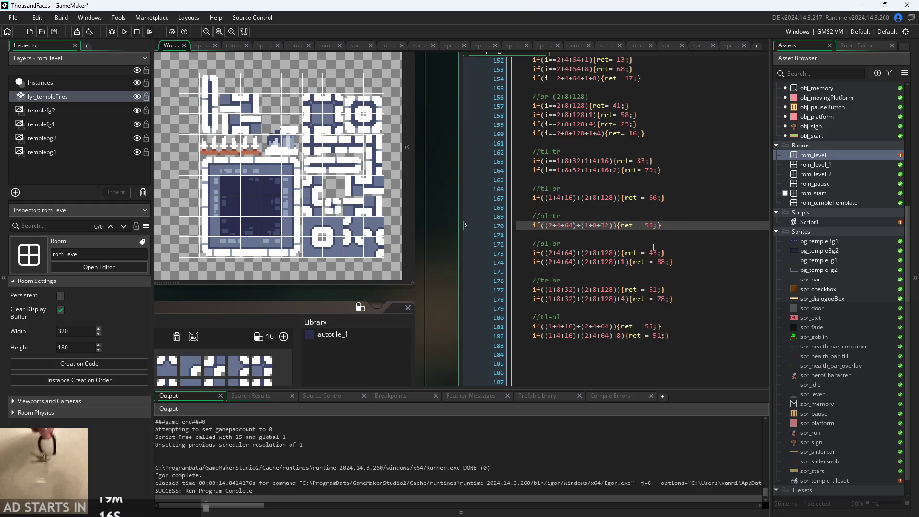
- Set the return value of the +8 tl+bl line 182 from 51 to 89
left_click(686, 337)
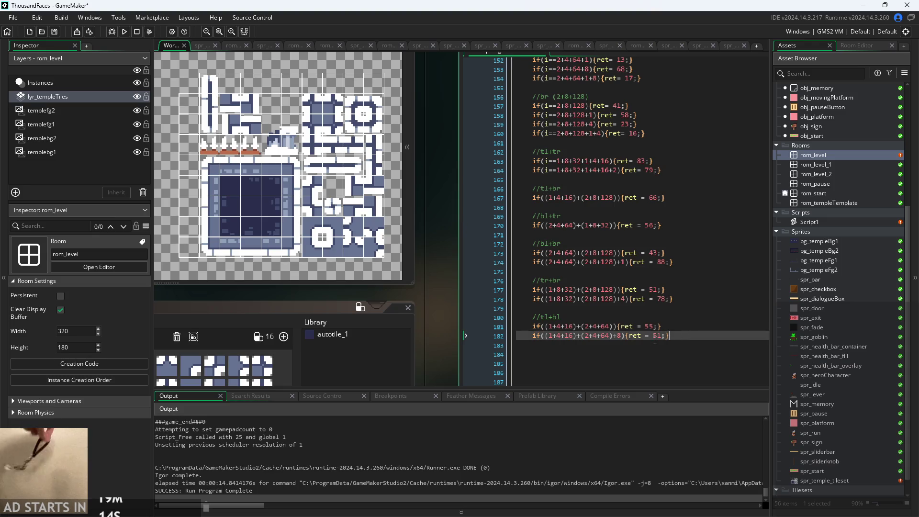
left_click(623, 336)
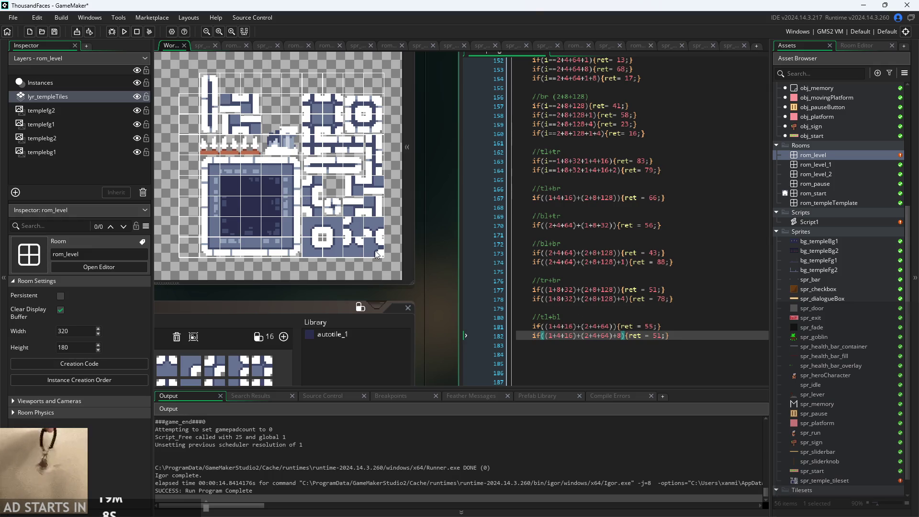
left_click(661, 336)
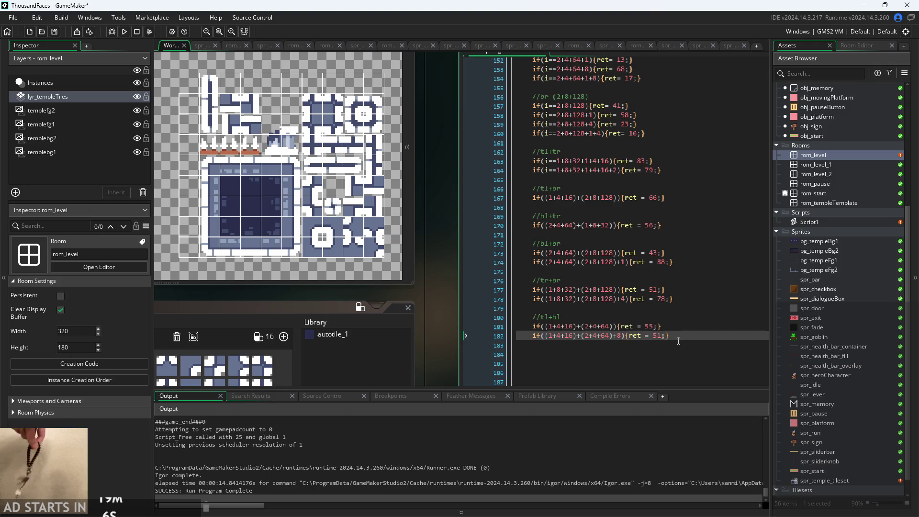
key("BackSpace")
key("BackSpace")
type("89")
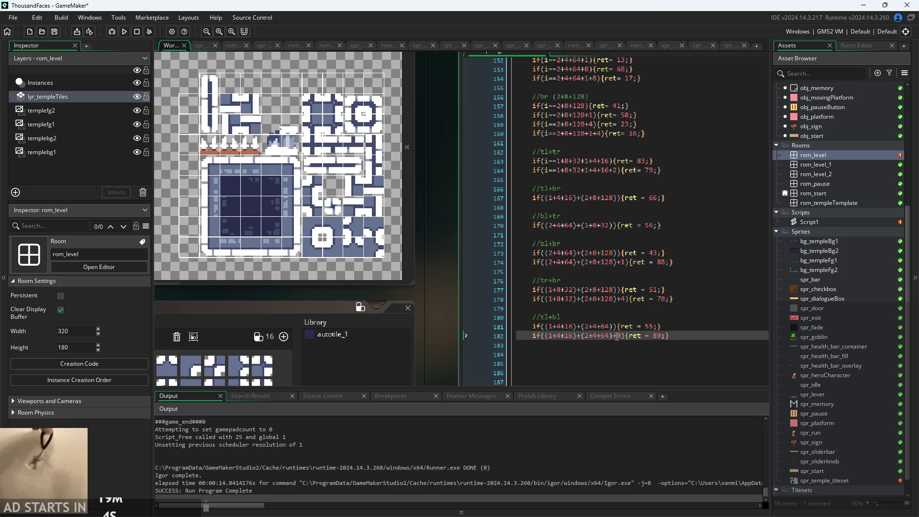
- Open the rom_level room and reduce the tile brush size from 8 to 1
double_click(834, 156)
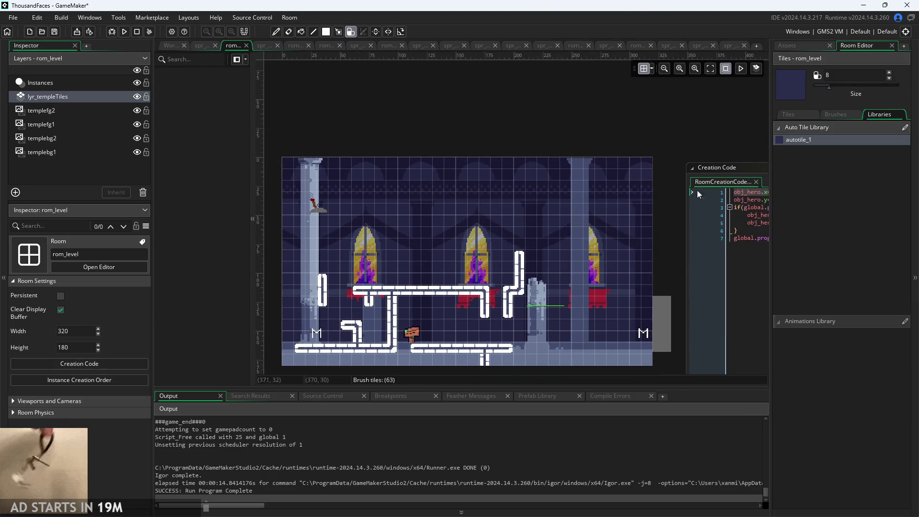
left_click_drag(826, 88, 730, 118)
scroll(493, 211, "up", 3)
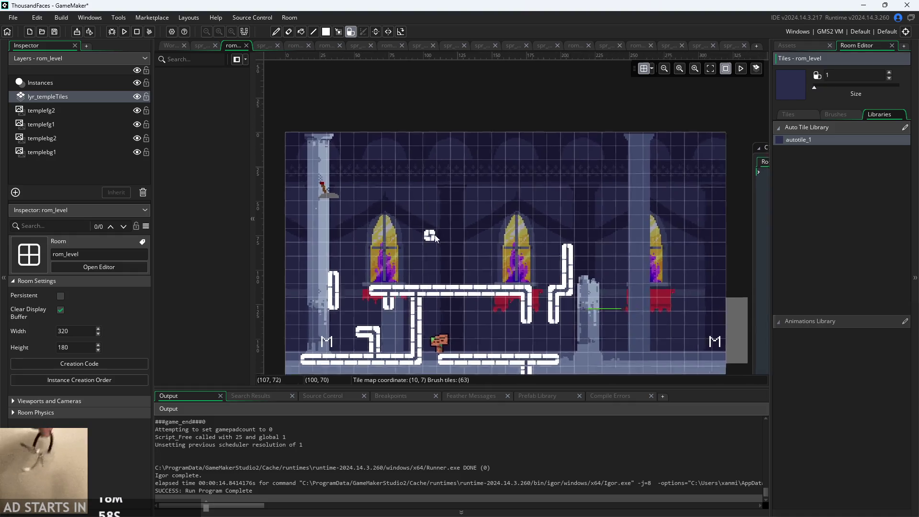
- Paint four autotile boxes joined by a central cross and erase the middle of the long platform
mouse_move(467, 203)
left_mouse_down()
mouse_move(471, 178)
mouse_move(464, 213)
mouse_move(502, 195)
left_mouse_up()
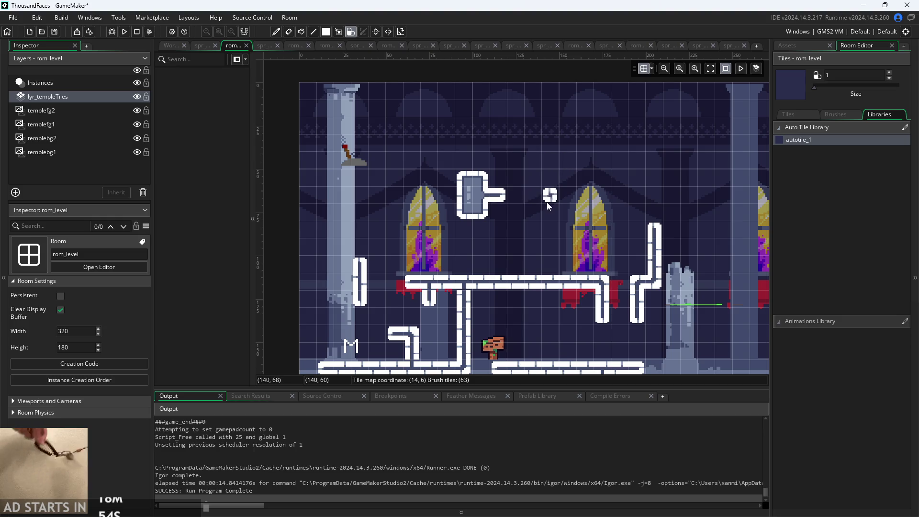
mouse_move(515, 233)
left_mouse_down()
mouse_move(498, 247)
mouse_move(531, 235)
mouse_move(515, 211)
mouse_move(567, 178)
mouse_move(559, 213)
left_mouse_up()
mouse_move(532, 160)
left_mouse_down()
mouse_move(528, 148)
mouse_move(515, 182)
left_mouse_up()
mouse_move(508, 140)
left_mouse_down()
mouse_move(501, 131)
mouse_move(531, 135)
left_mouse_up()
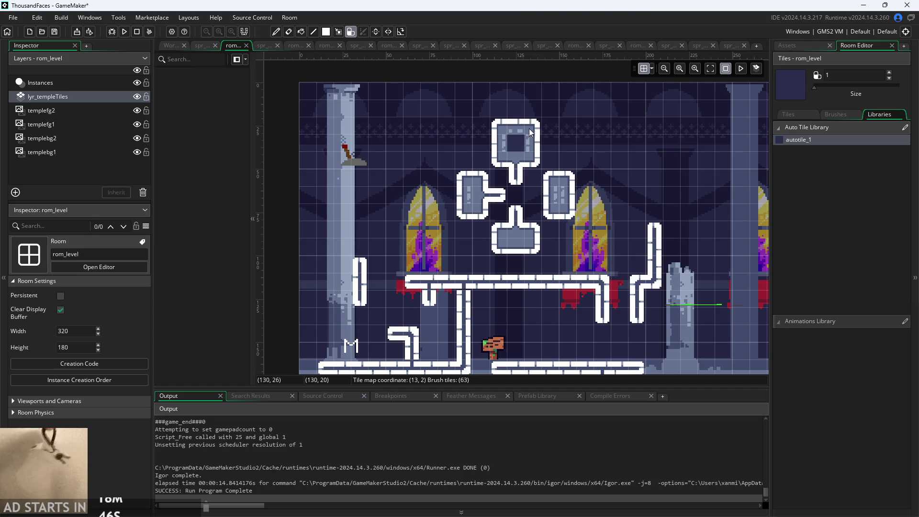
left_click_drag(454, 176, 454, 213)
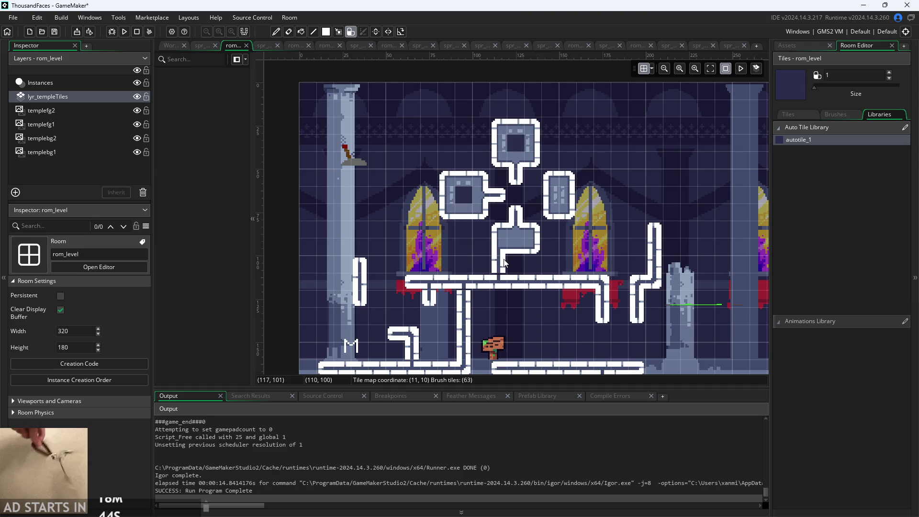
mouse_move(502, 281)
left_mouse_down()
mouse_move(531, 282)
mouse_move(474, 283)
left_mouse_up()
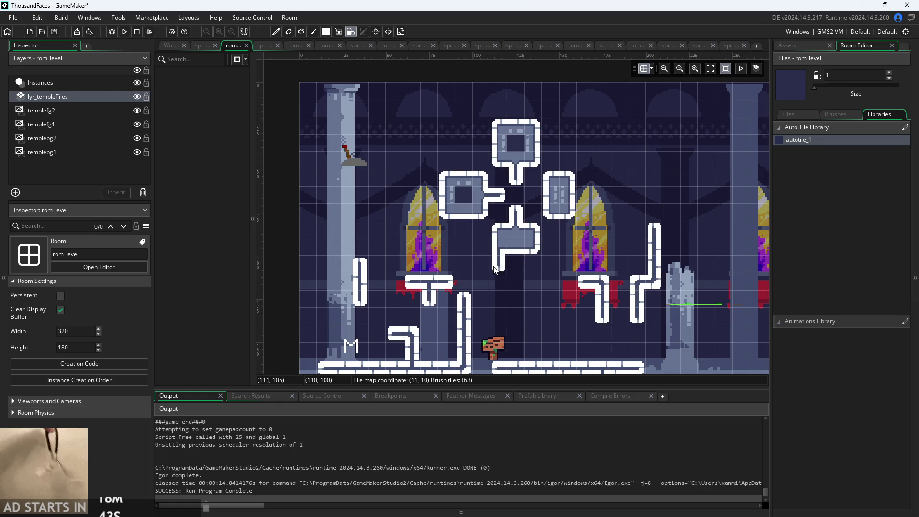
left_click(495, 270)
left_click(592, 200)
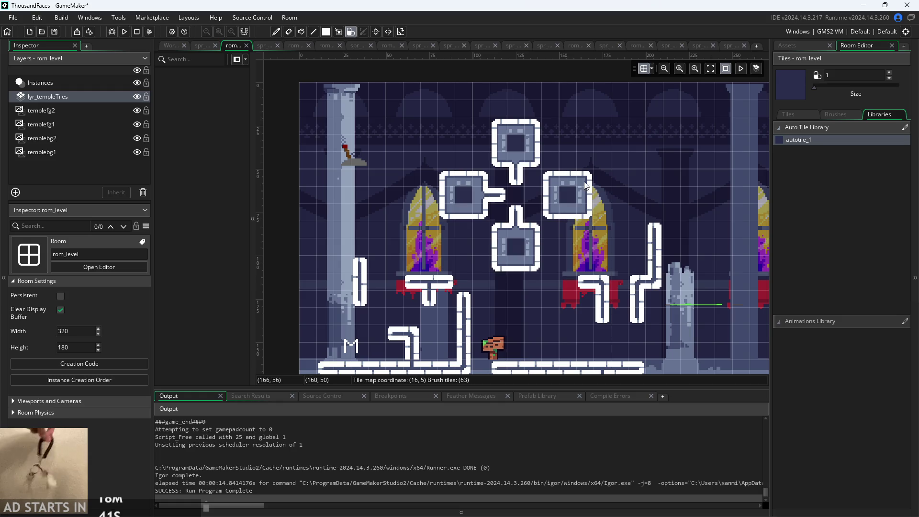
left_click(537, 195)
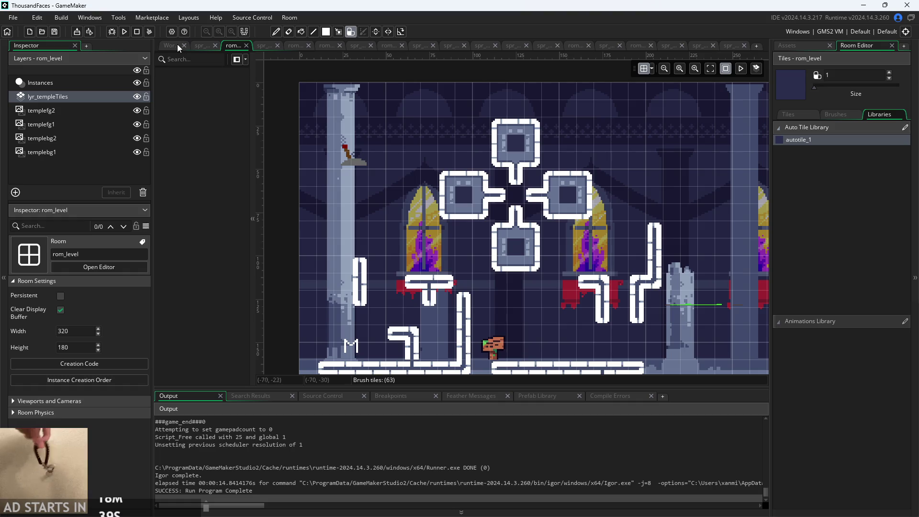
left_click(170, 46)
left_click_drag(432, 238, 468, 243)
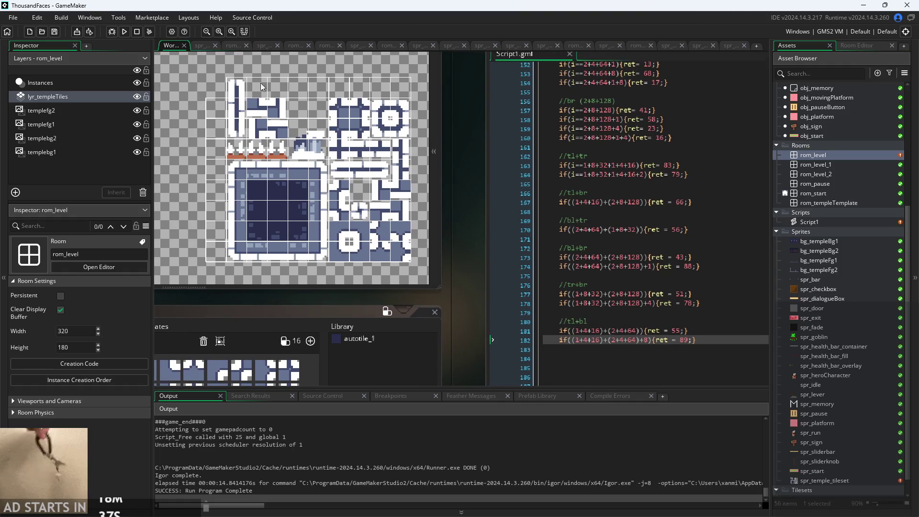
left_click(122, 33)
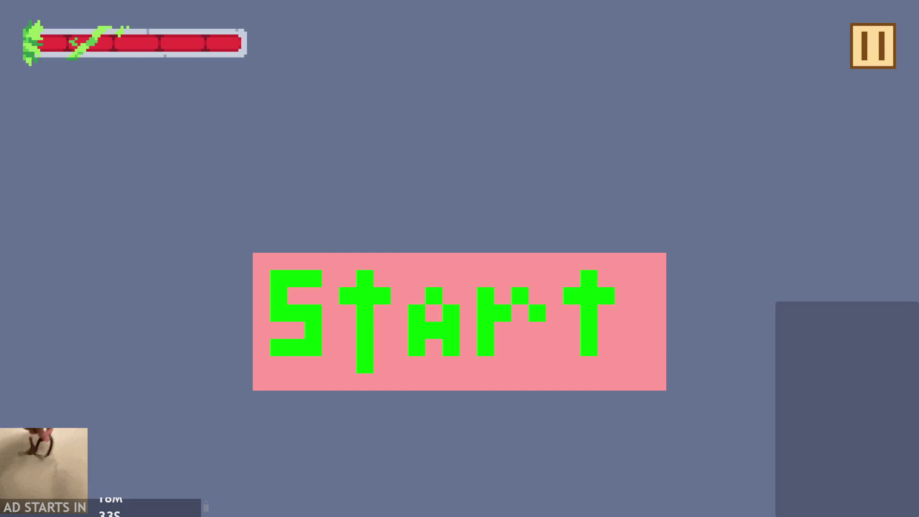
left_click(483, 329)
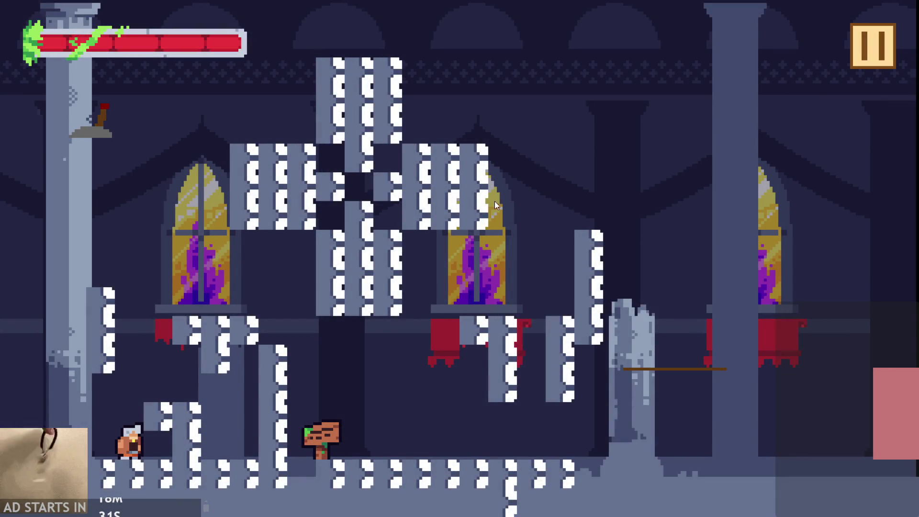
left_click(872, 46)
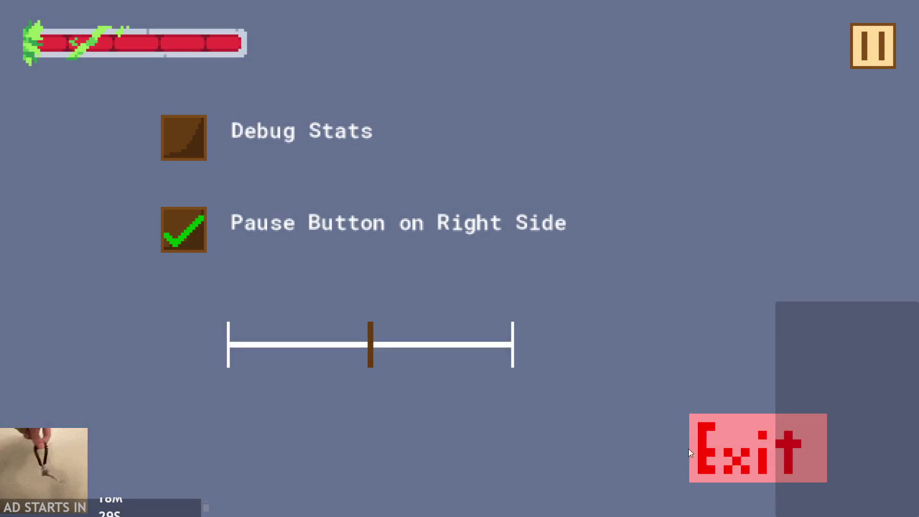
left_click(691, 446)
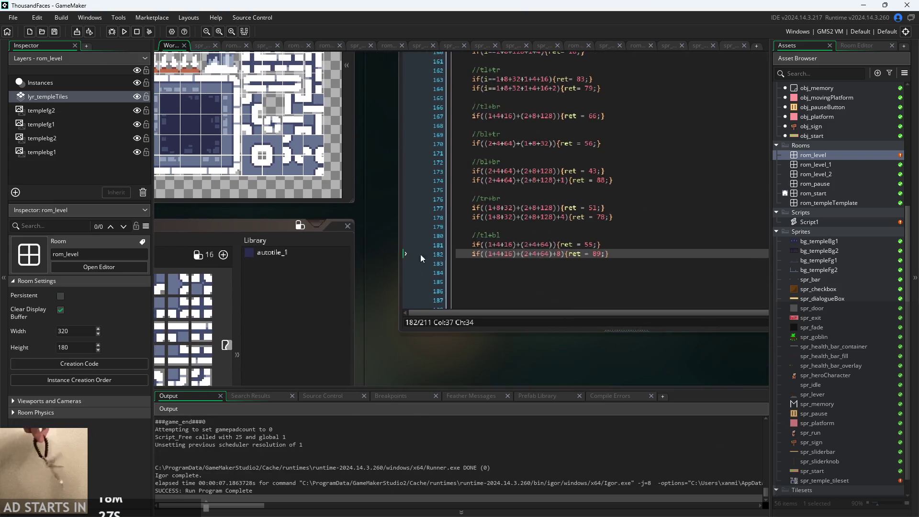
- Delete the blank lines left below the tl+bl cases after line 182
left_click(503, 235)
key("BackSpace")
key("BackSpace")
key("BackSpace")
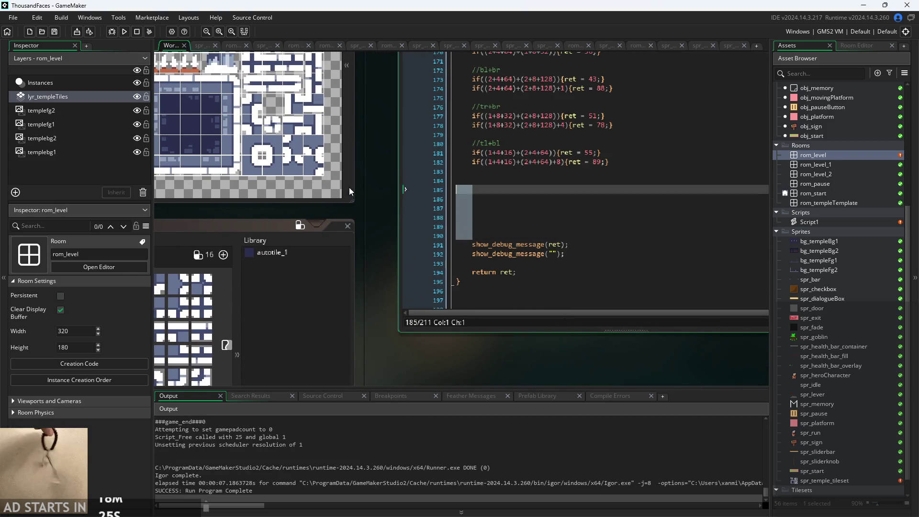
key("BackSpace")
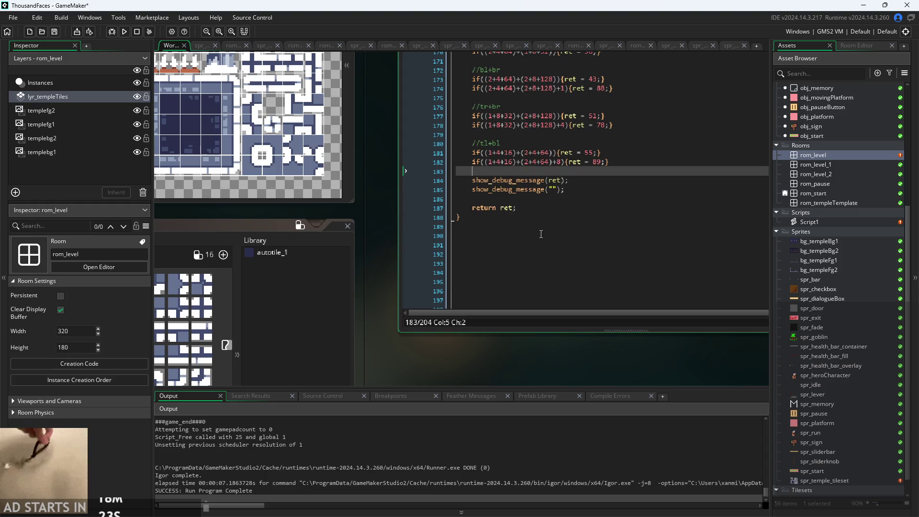
scroll(557, 224, "up", 4)
scroll(354, 307, "down", 3, "ctrl")
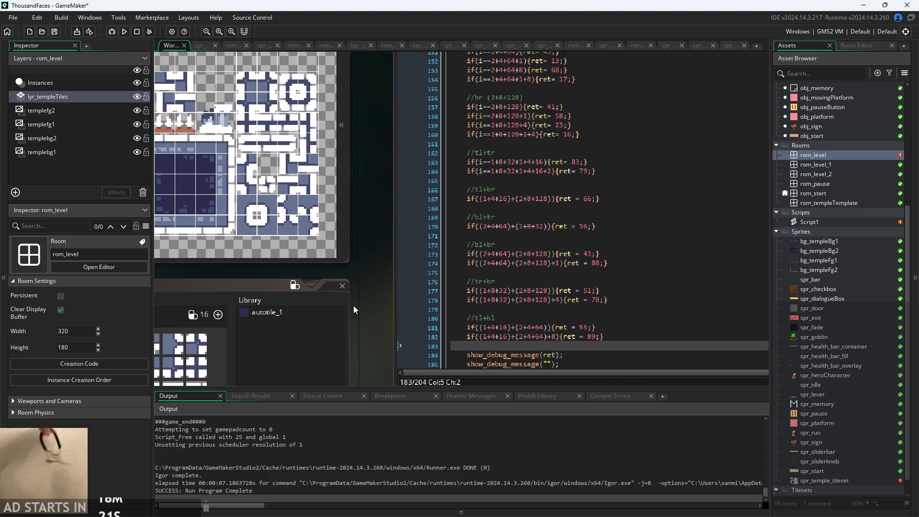
scroll(505, 266, "down", 1)
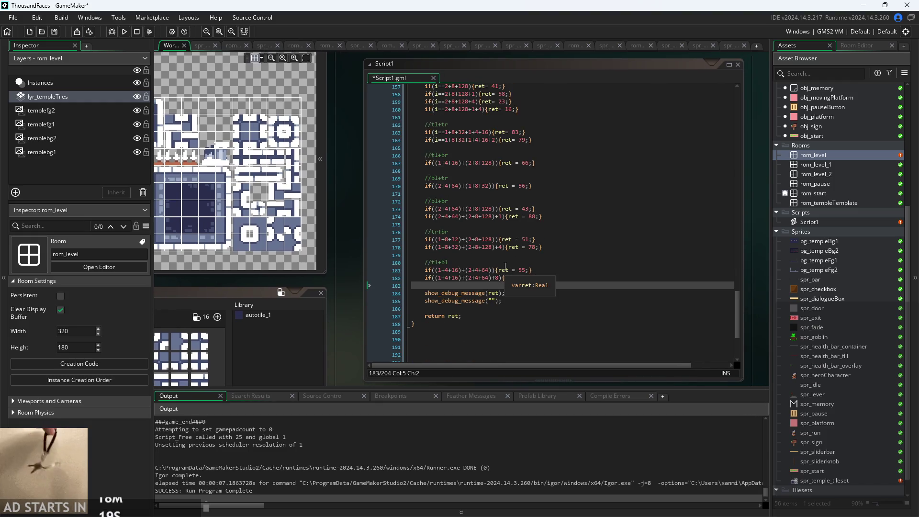
- Check the matching braces and outer if parentheses on lines 181–182
left_click(586, 277)
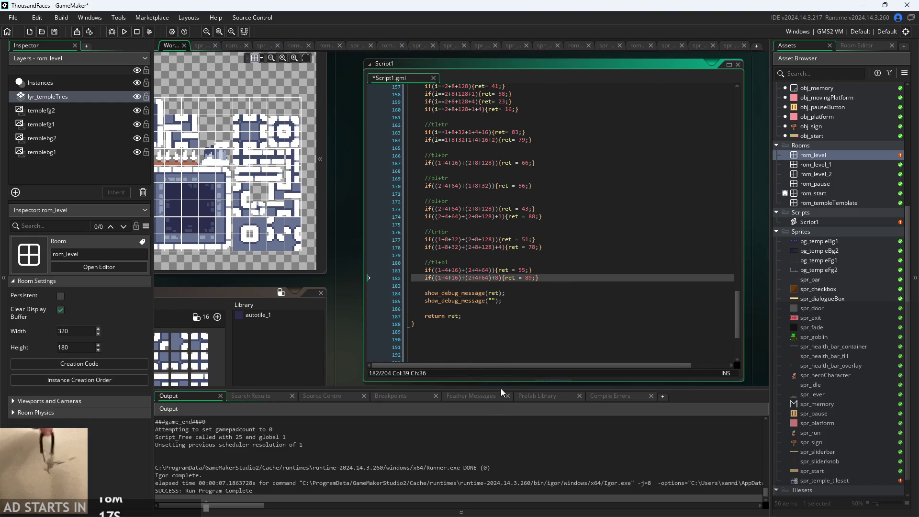
scroll(436, 458, "up", 10)
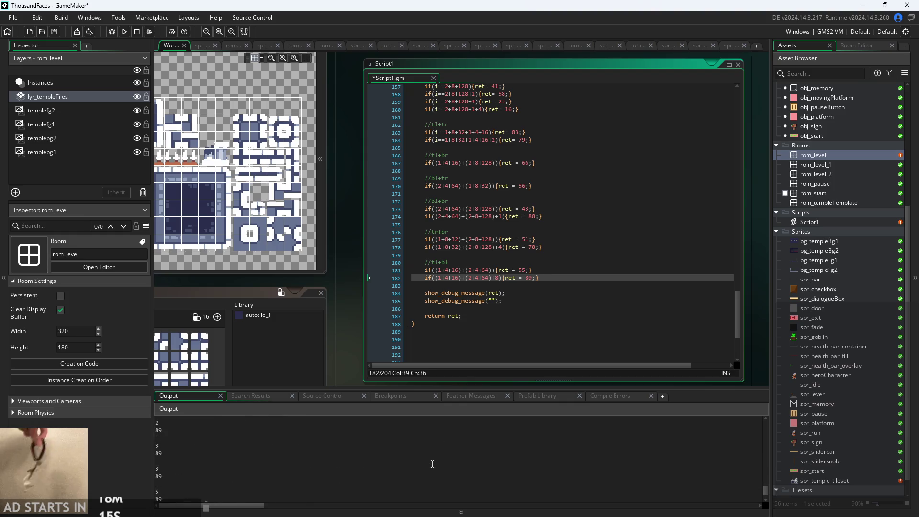
scroll(433, 464, "down", 3)
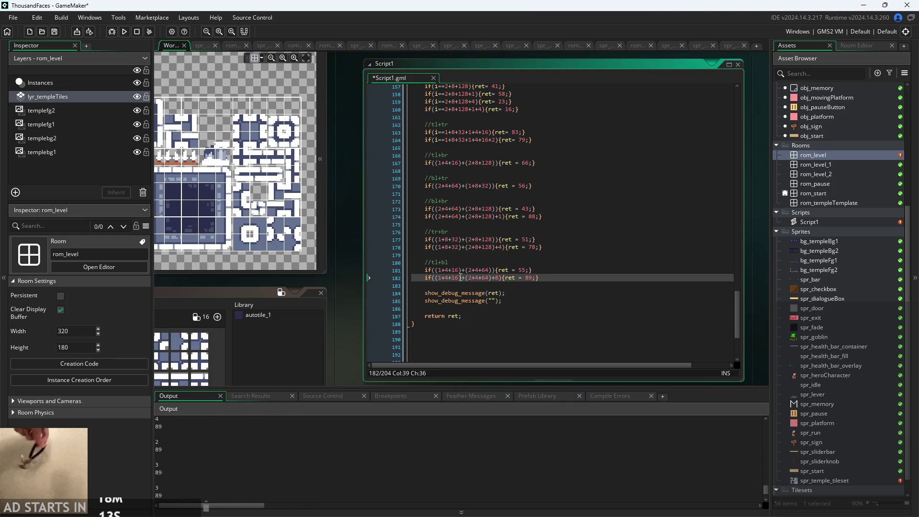
scroll(474, 240, "up", 2, "ctrl")
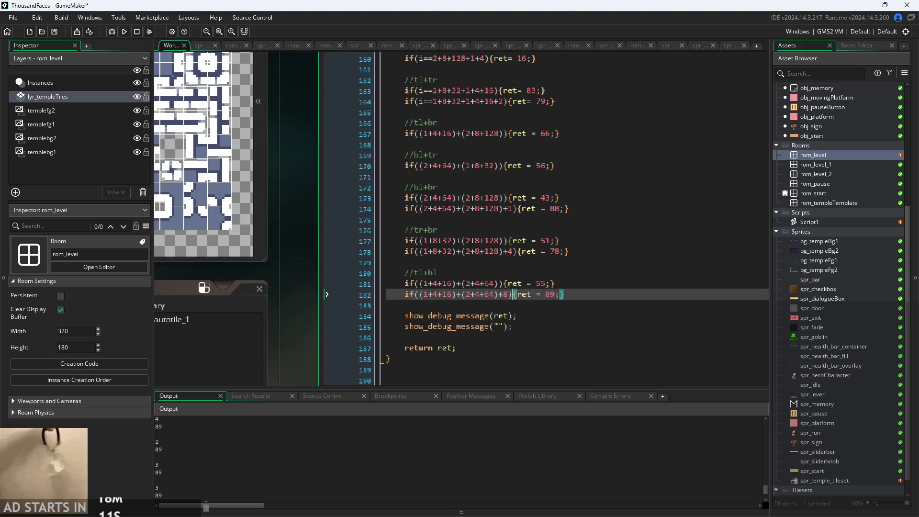
left_click(481, 294)
key("shift+Up")
left_click(514, 294)
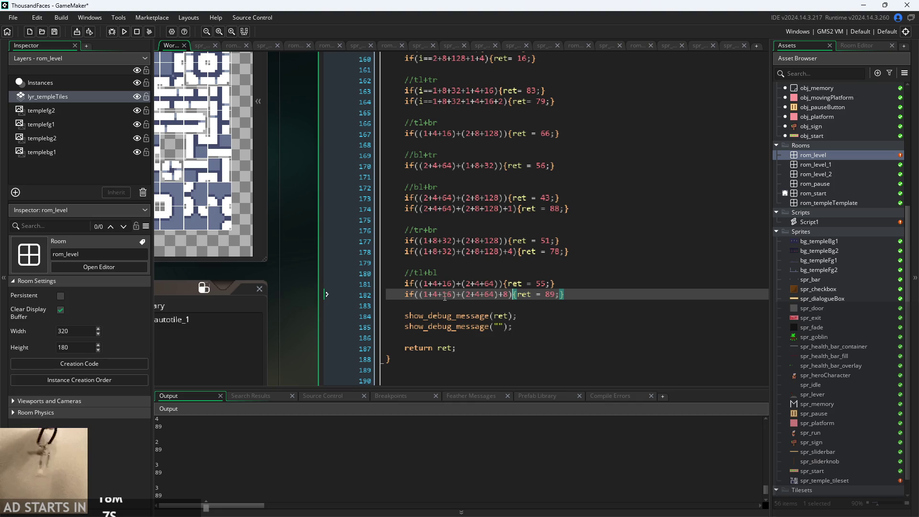
left_click(577, 296)
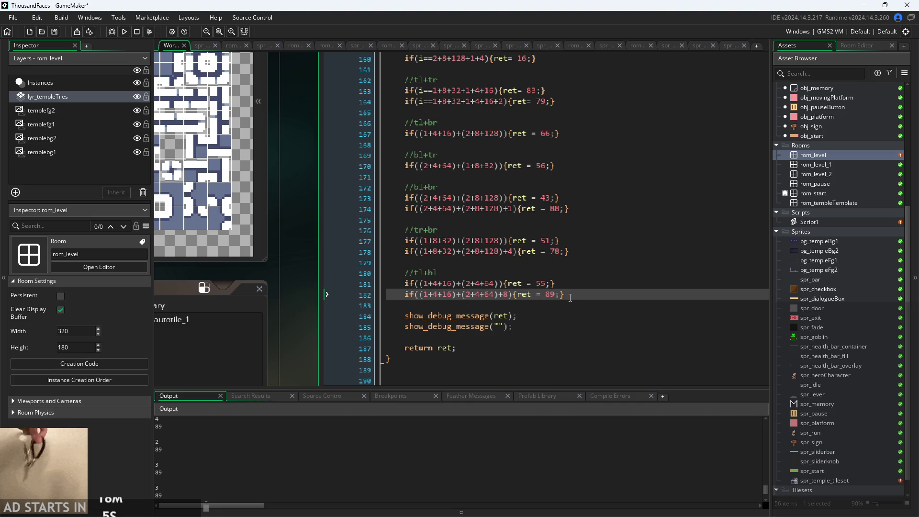
left_click(417, 299)
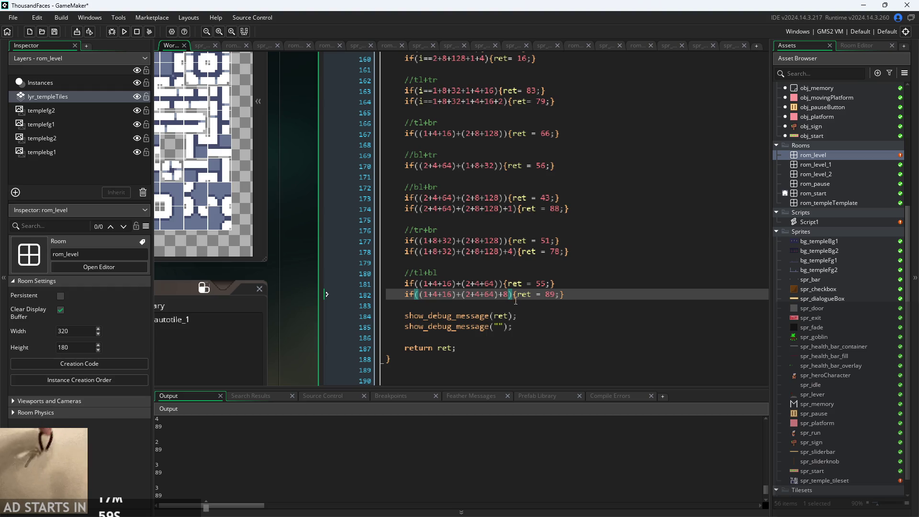
- Select the whole tl+bl line 182 that returns 89
scroll(587, 277, "up", 6)
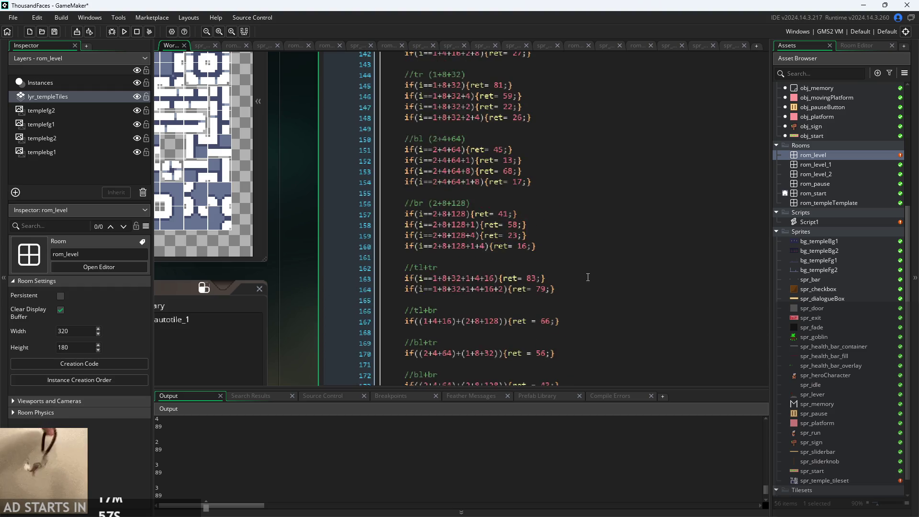
scroll(587, 277, "up", 3)
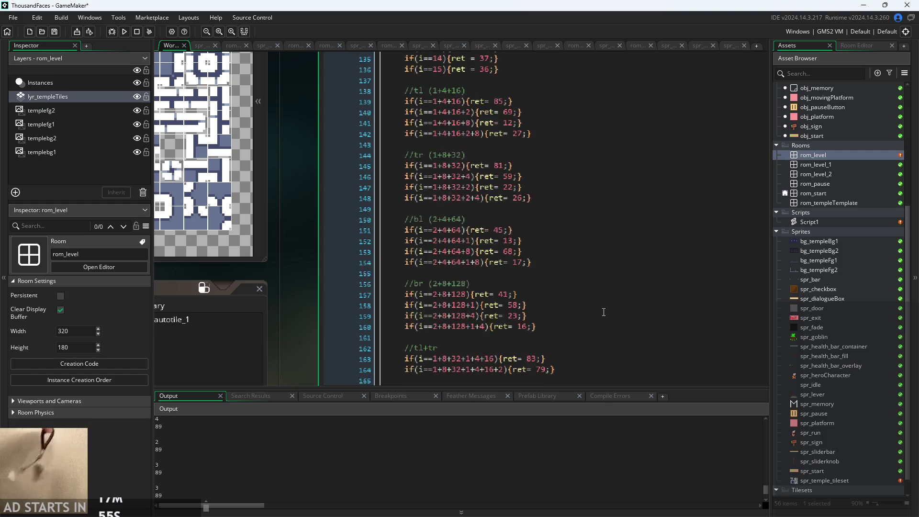
scroll(603, 312, "down", 9)
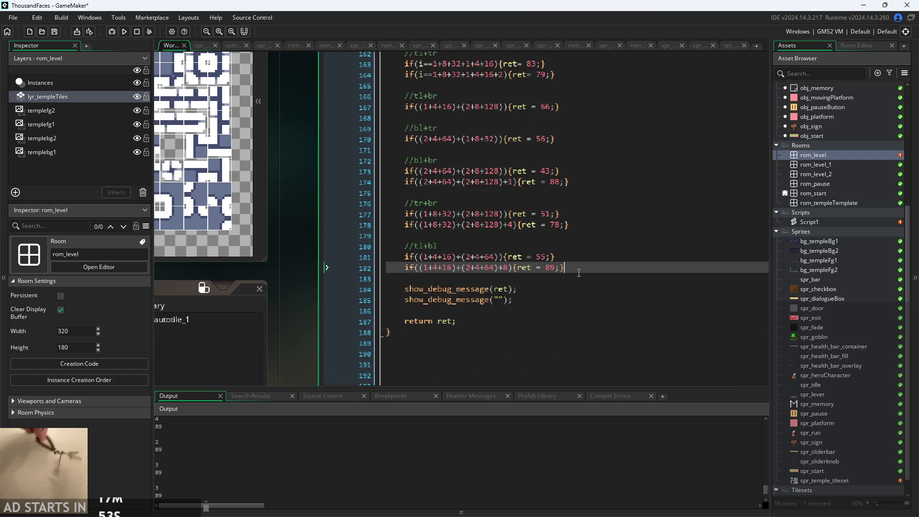
triple_click(578, 272)
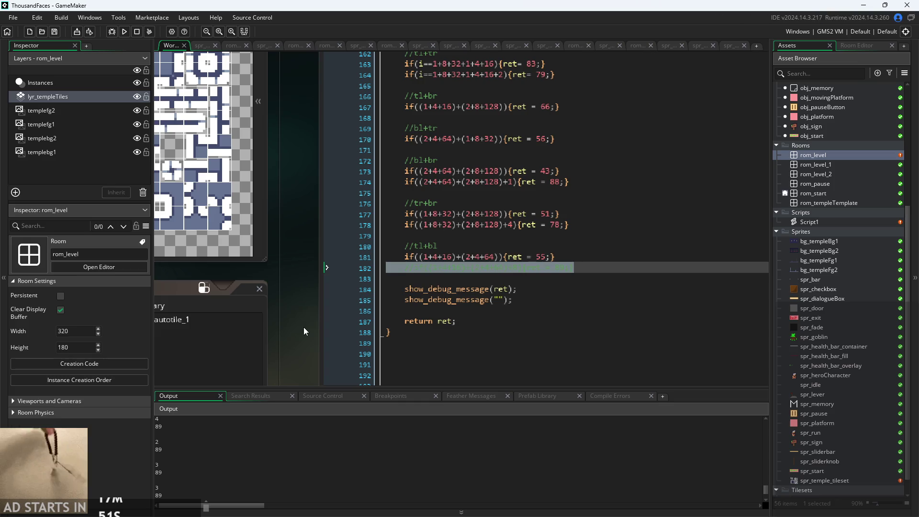
- Test-run the temple level from the title screen, then pause and exit the game
left_click(124, 31)
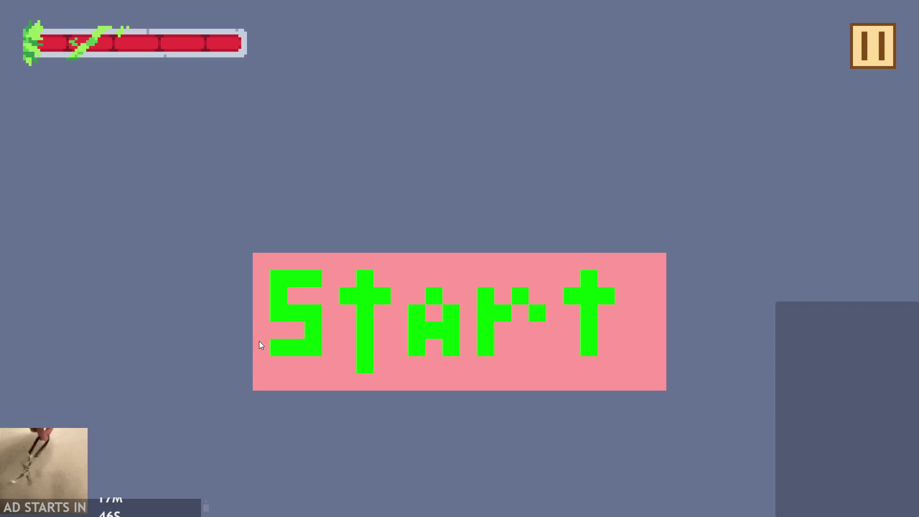
left_click(260, 345)
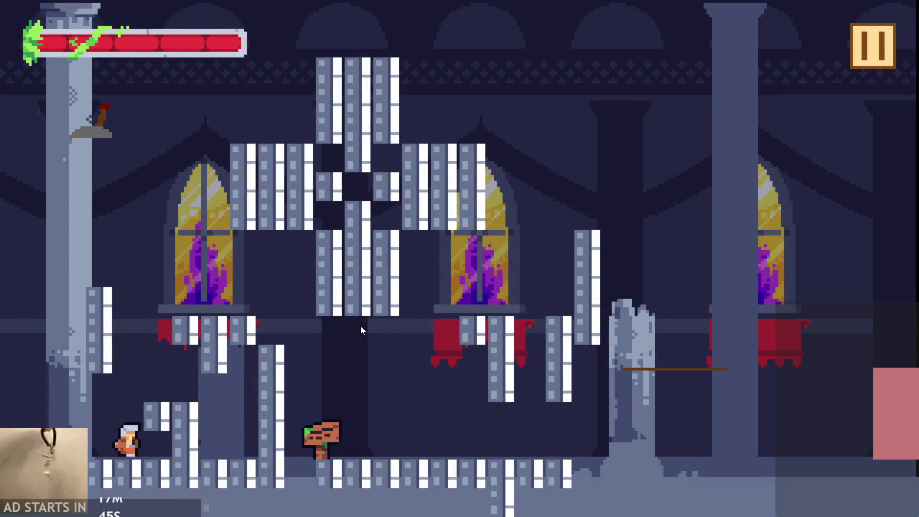
left_click(854, 51)
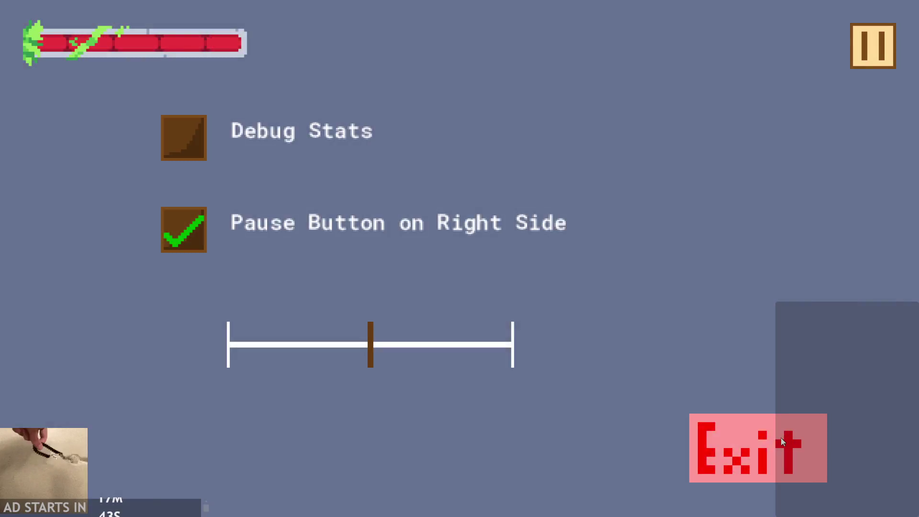
left_click(780, 437)
- Uncomment the tl+bl line 182 and compare it with lines 181 and 163
scroll(479, 461, "up", 3)
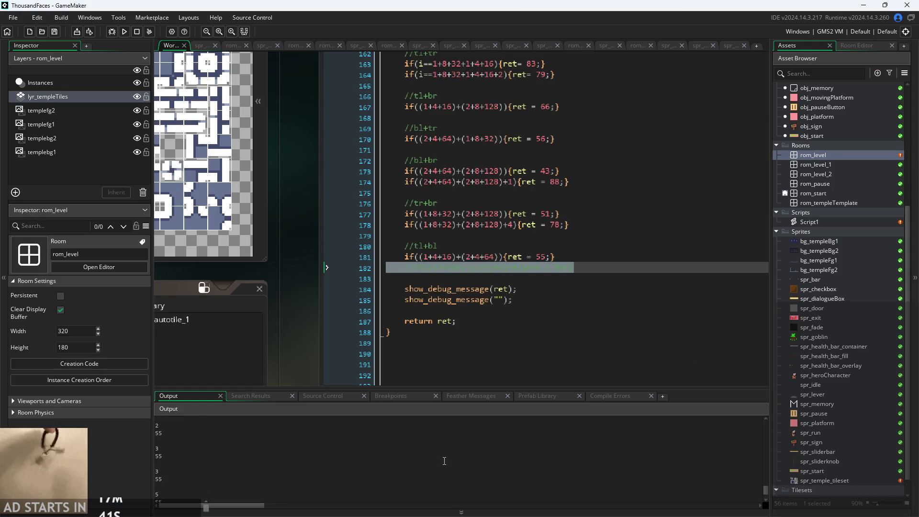
left_click(590, 275)
key("ctrl+shift+k")
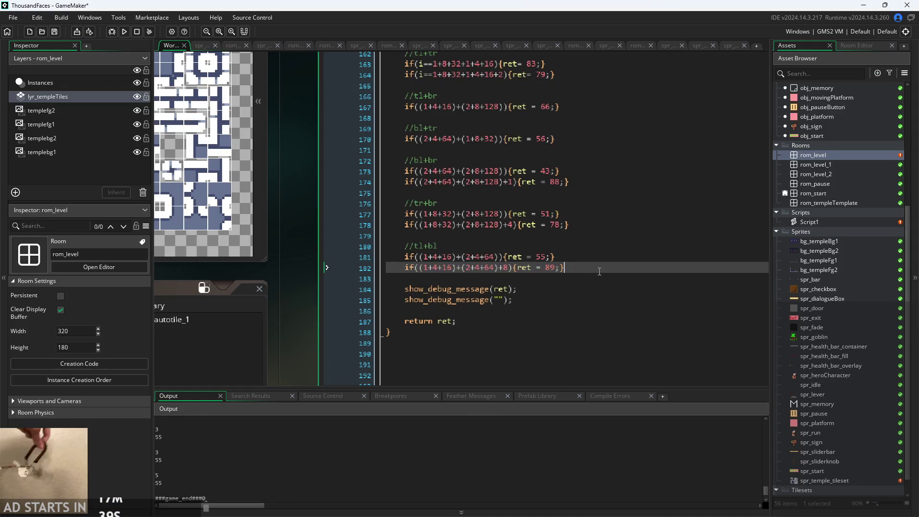
left_click(612, 257)
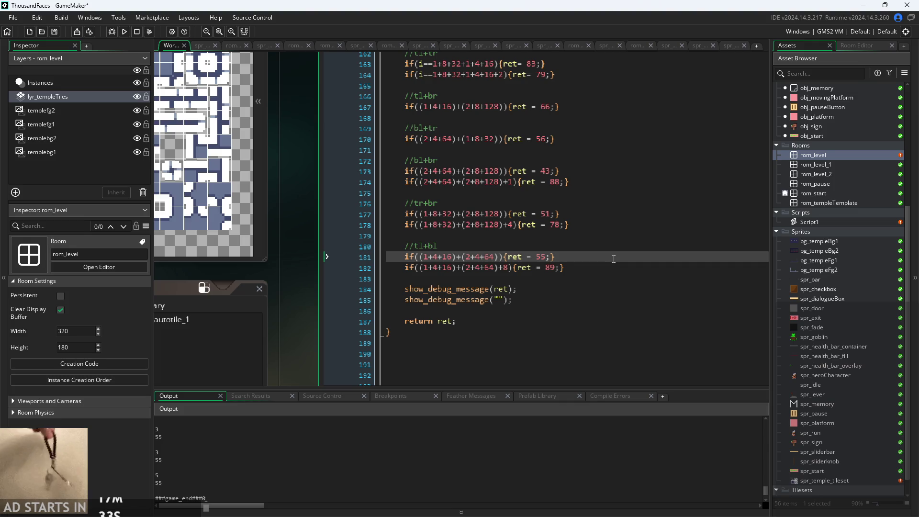
left_click(421, 64)
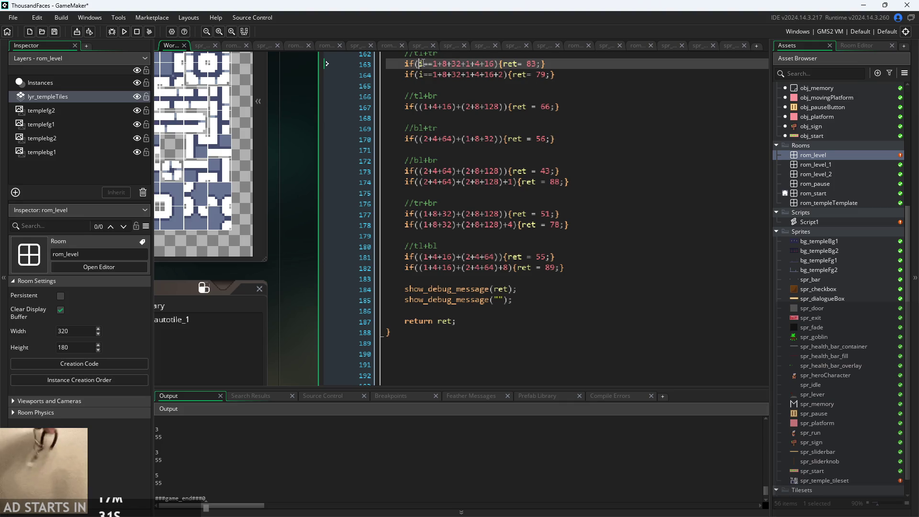
- Insert i== into the conditions on lines 167, 170, 173 and 174
left_click(458, 84)
left_click(420, 67)
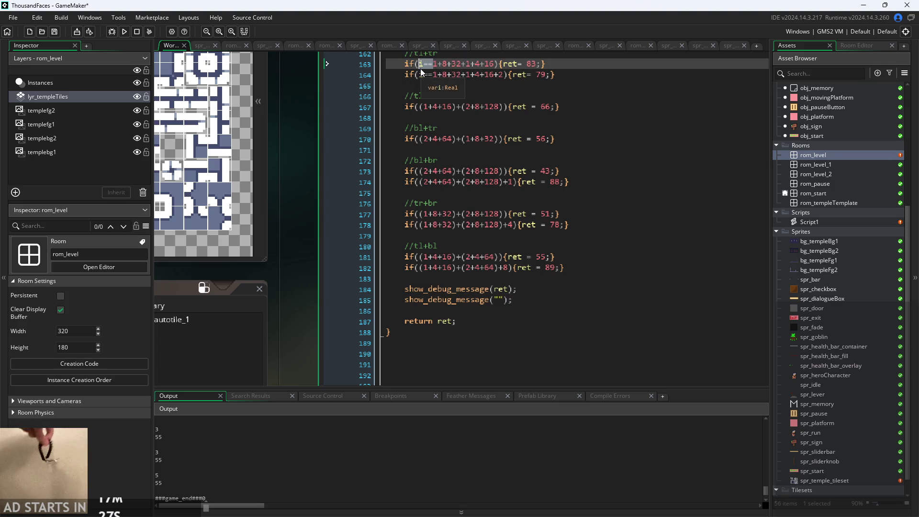
left_click(420, 107)
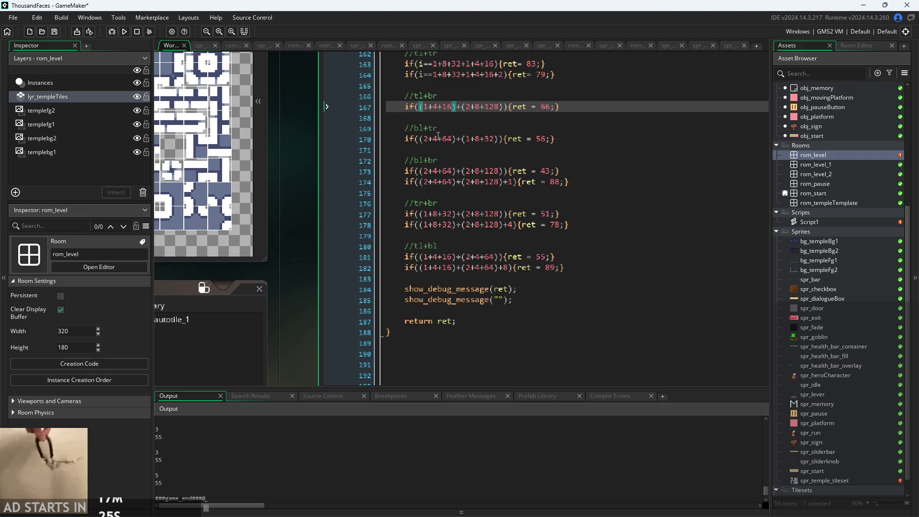
type("i==")
left_click(420, 139)
type("i==")
left_click(417, 171)
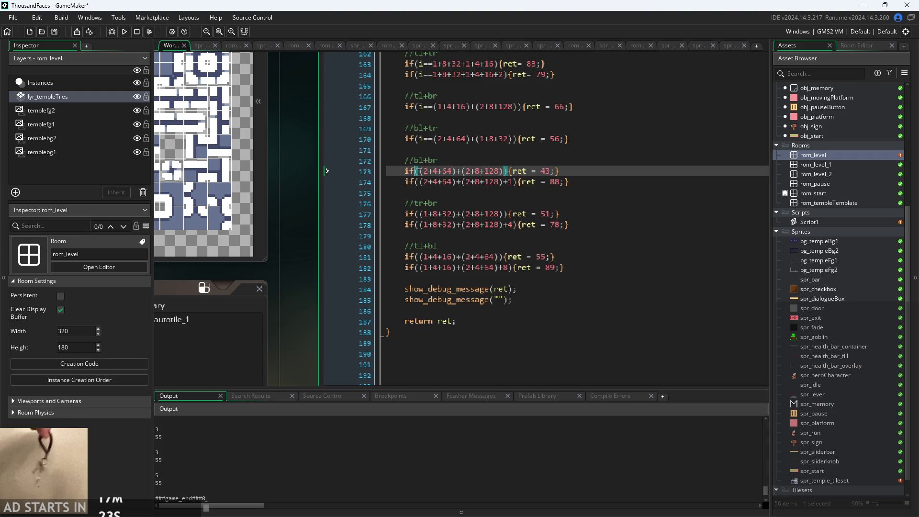
type("i==")
left_click(422, 183)
type("i==")
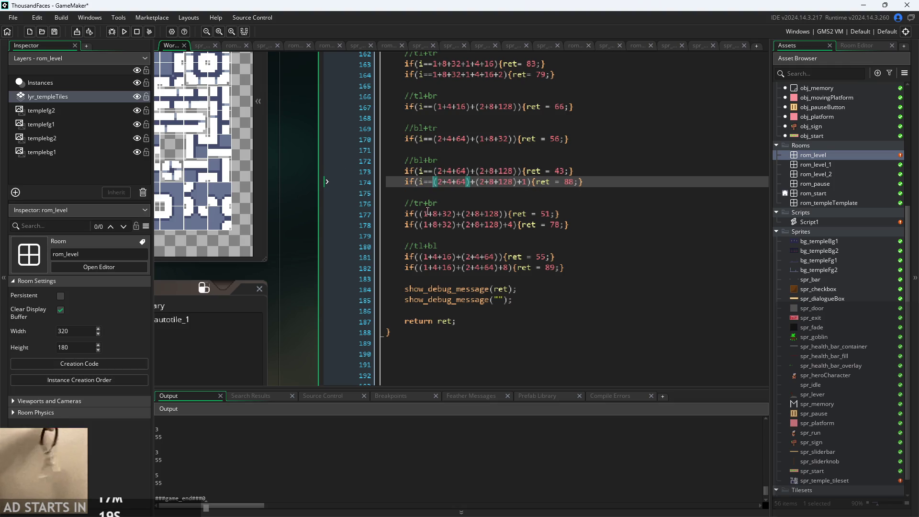
- Insert i== on lines 177, 178, 181 and 182, then run the game
left_click(422, 214)
type("i==")
left_click(422, 225)
type("i==")
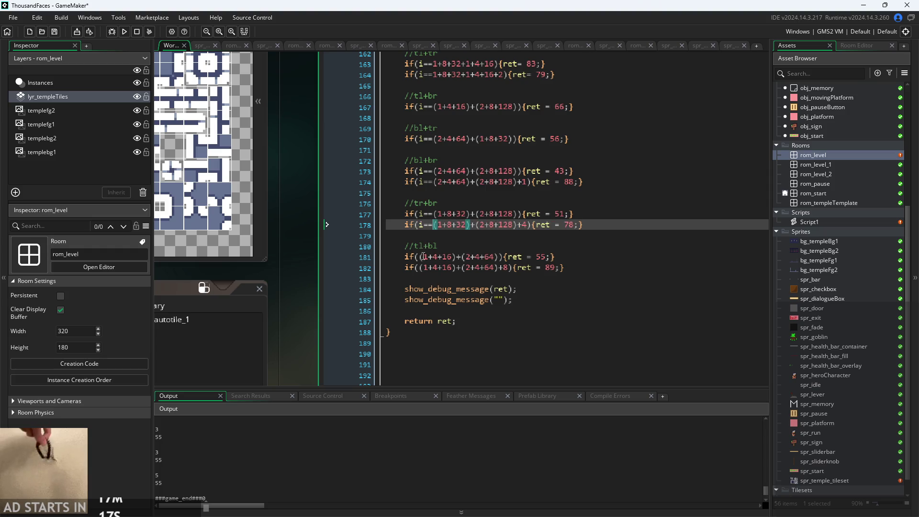
left_click(421, 257)
type("i==")
left_click(421, 268)
type("v")
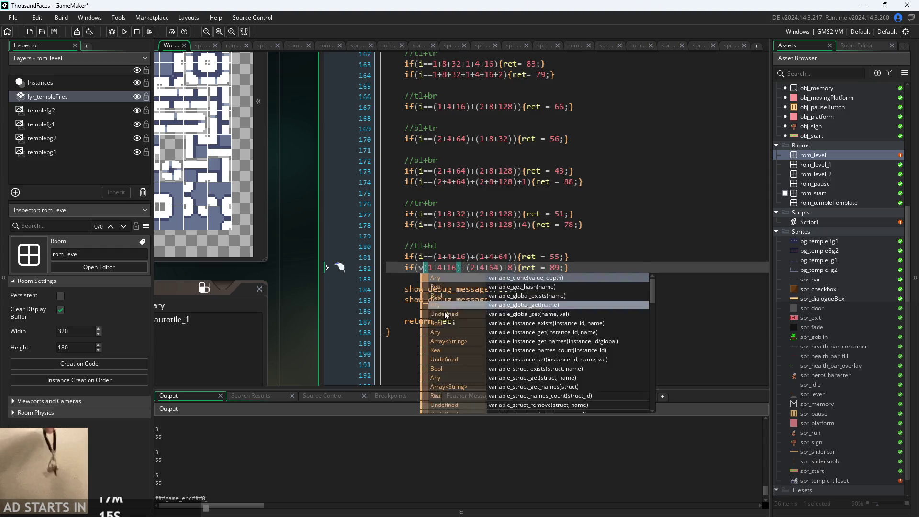
key("BackSpace")
type("i==")
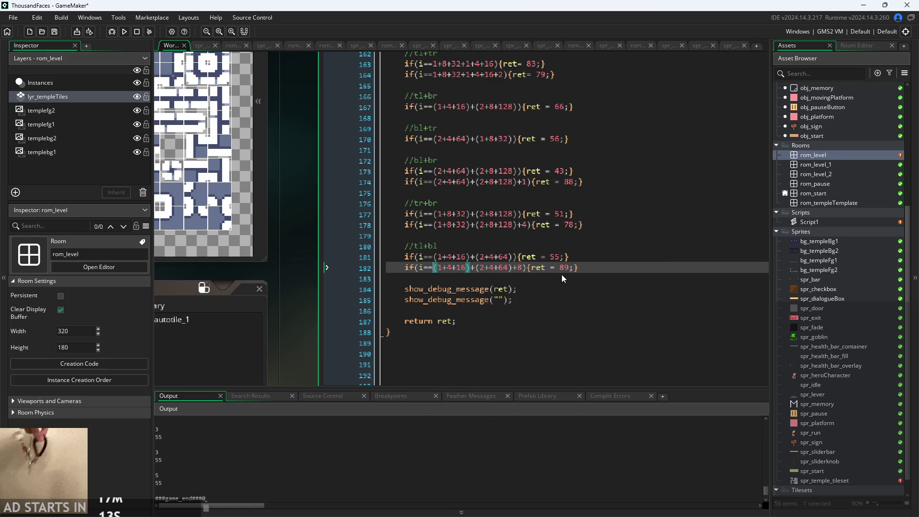
left_click(620, 203)
scroll(620, 225, "up", 1)
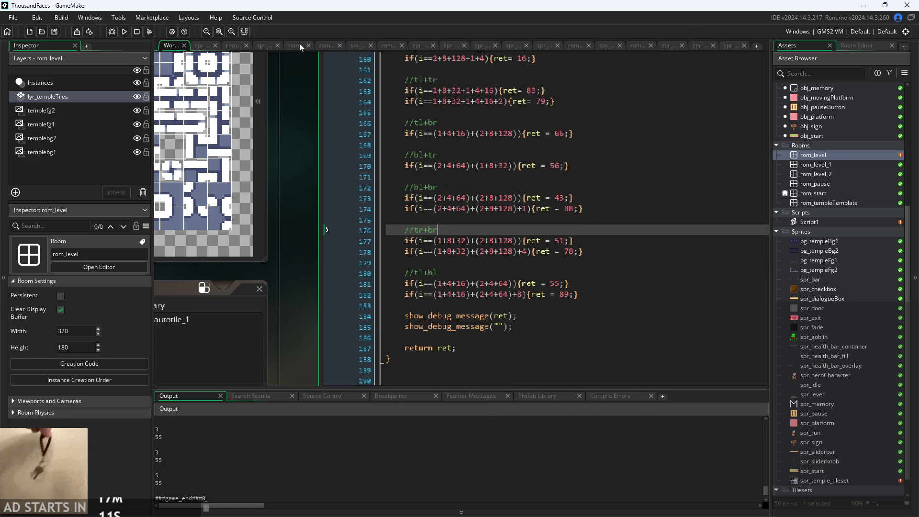
left_click(124, 31)
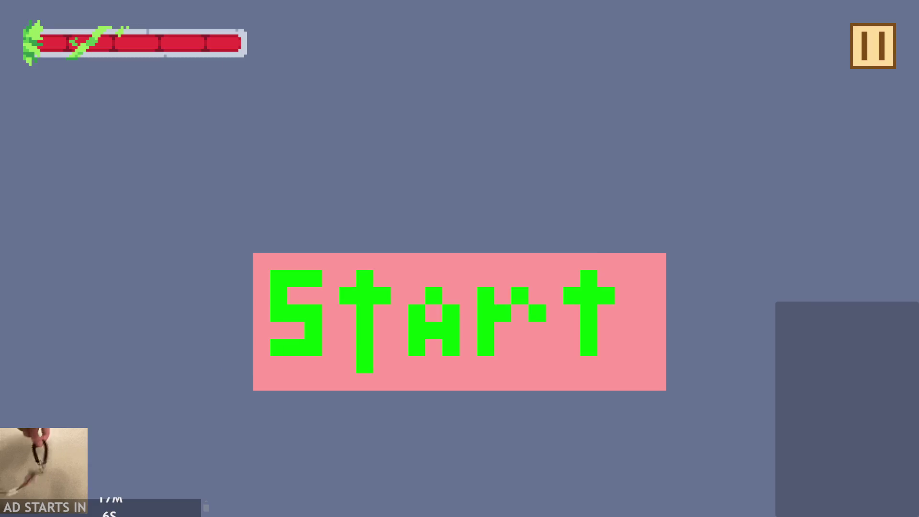
left_click(510, 349)
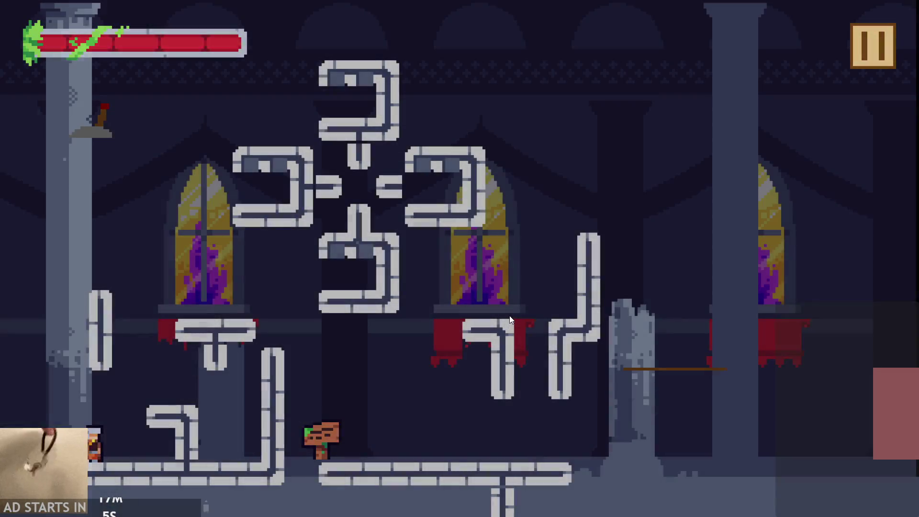
key("space")
key("space")
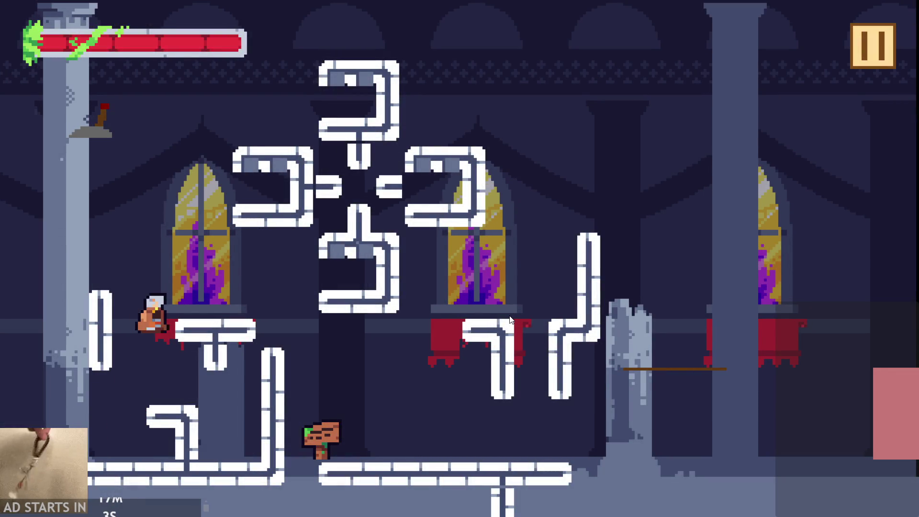
key("space")
key("space")
key("space")
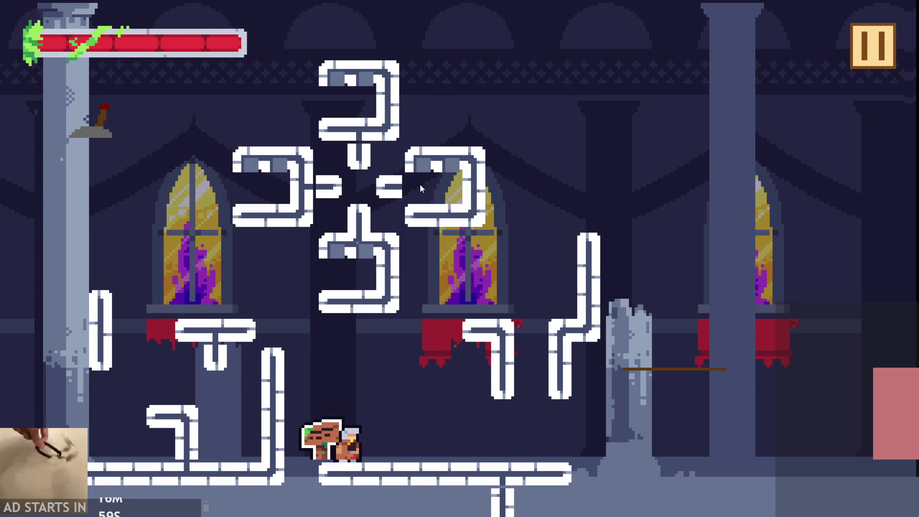
key("space")
key("space")
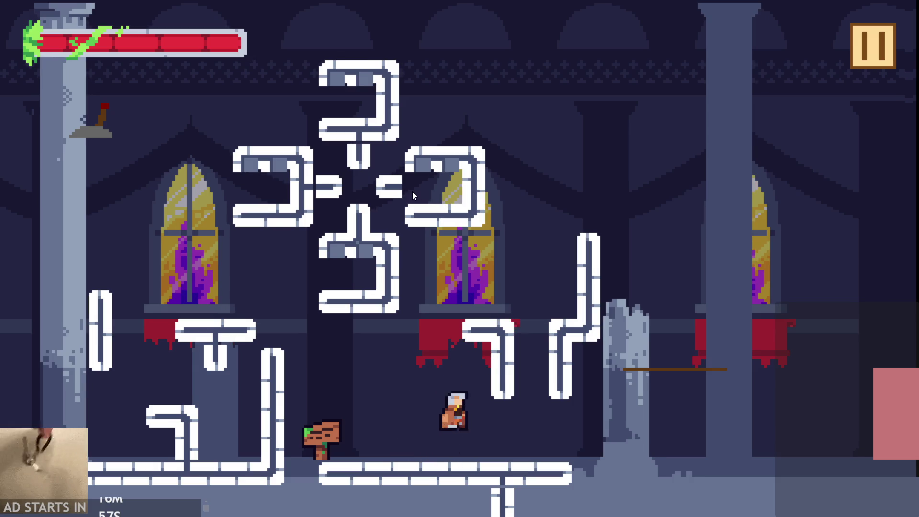
key("space")
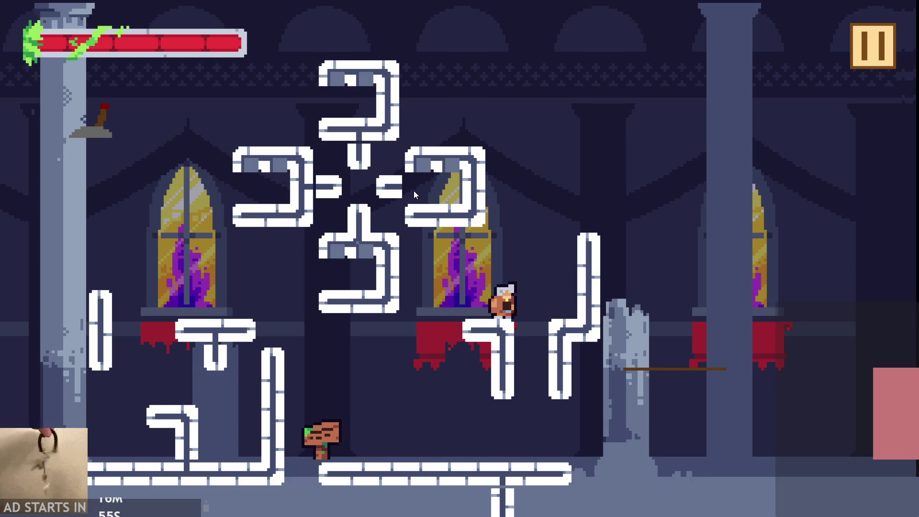
key("space")
key("space")
key("space")
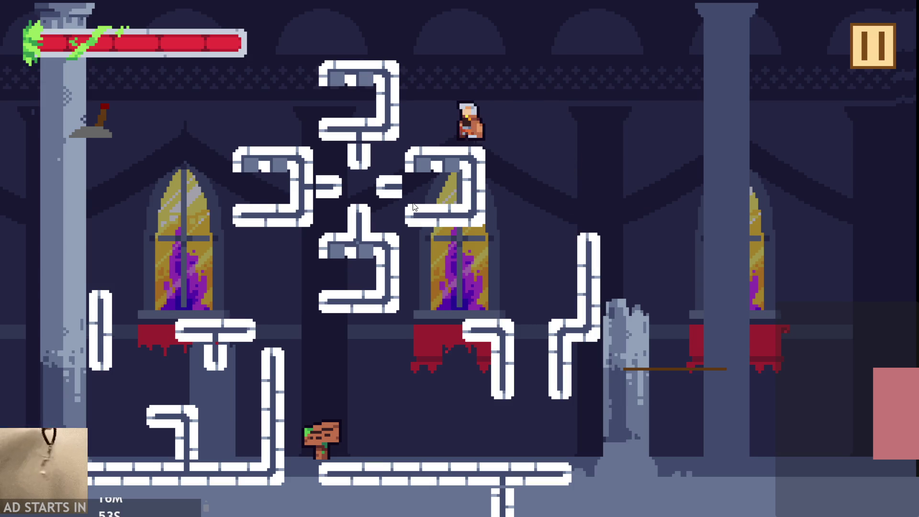
key("space")
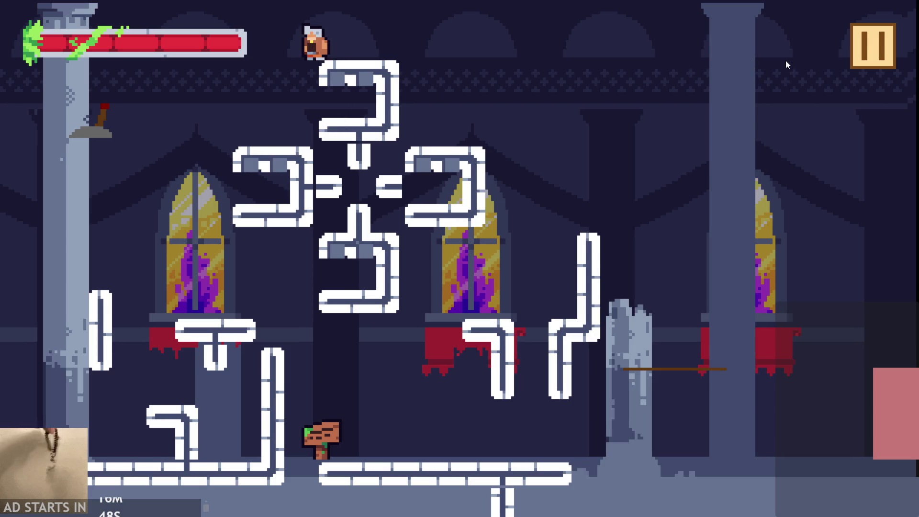
left_click(875, 59)
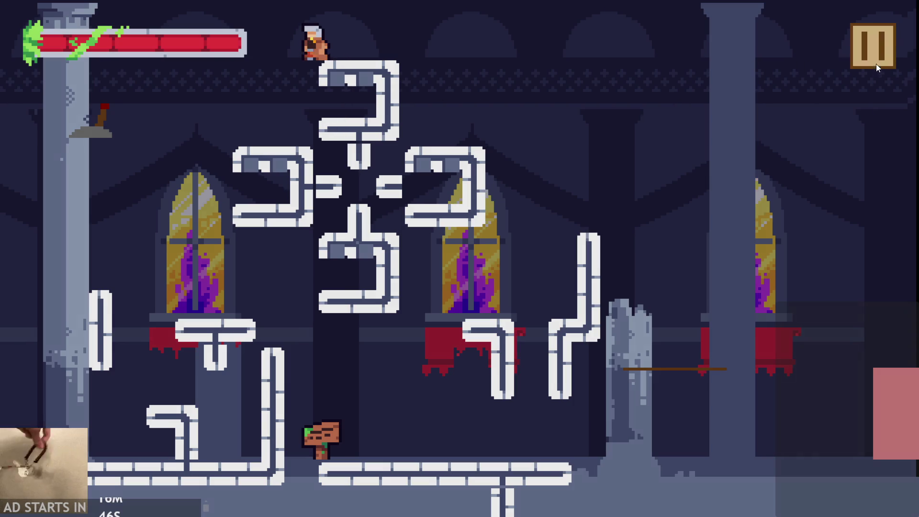
left_click(744, 448)
scroll(553, 320, "up", 1)
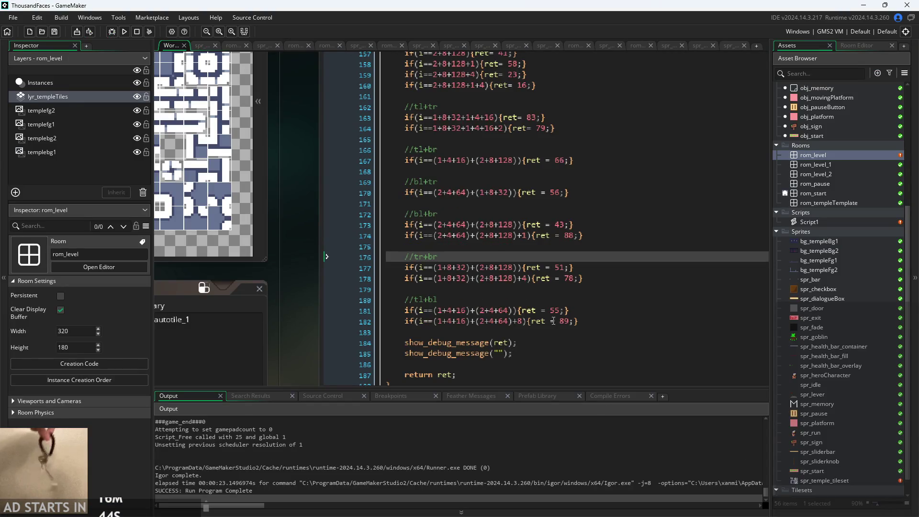
- Review correctMapping from line 177 up to line 141, then run the game
left_click(550, 267)
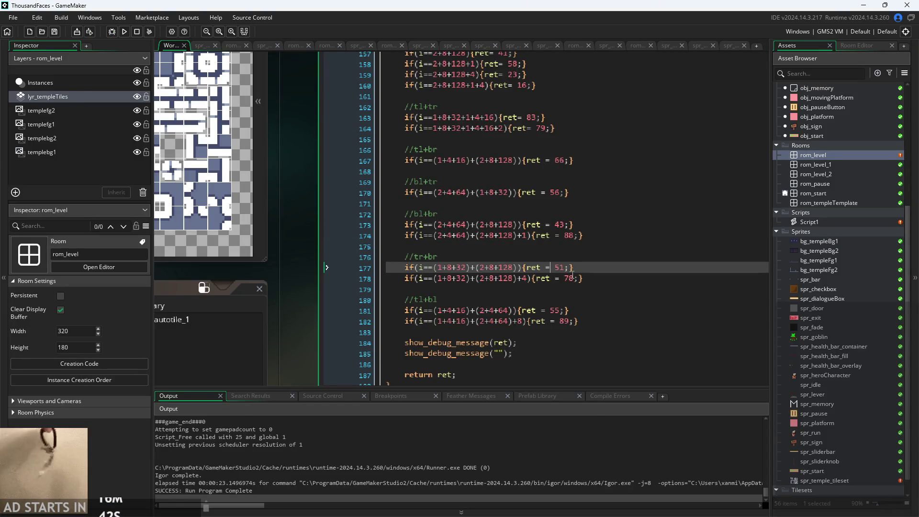
scroll(572, 276, "up", 7)
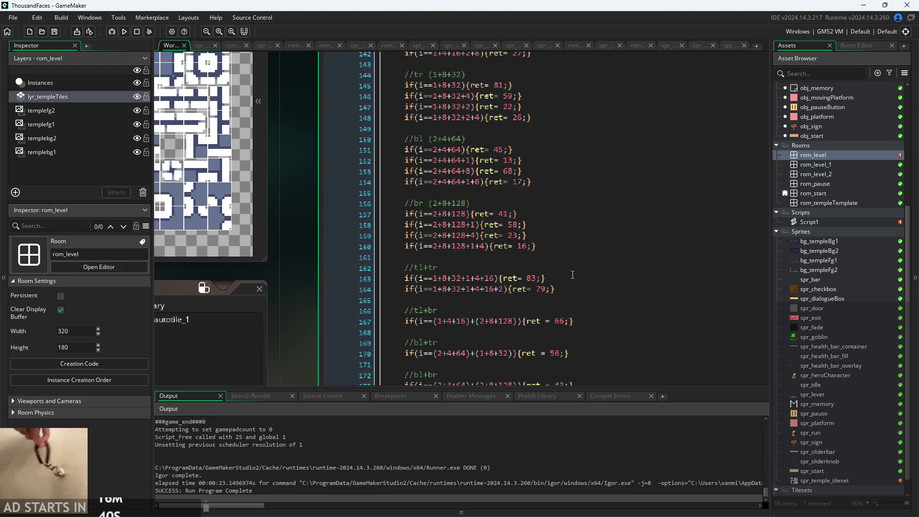
scroll(572, 274, "up", 1)
scroll(573, 274, "up", 1)
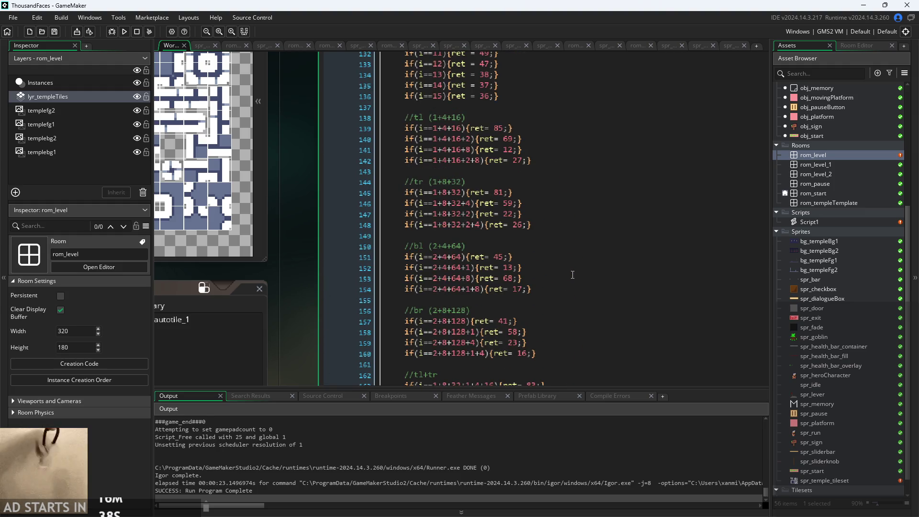
left_click(540, 148)
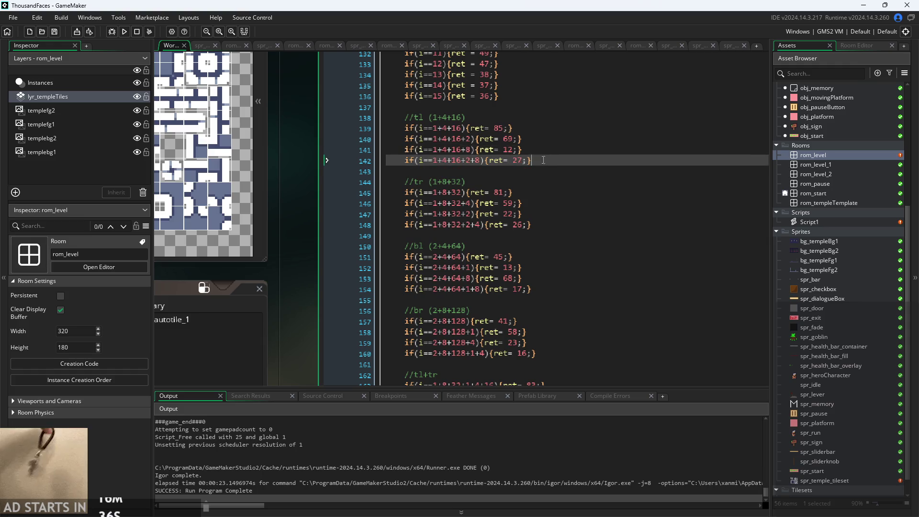
scroll(540, 157, "up", 3)
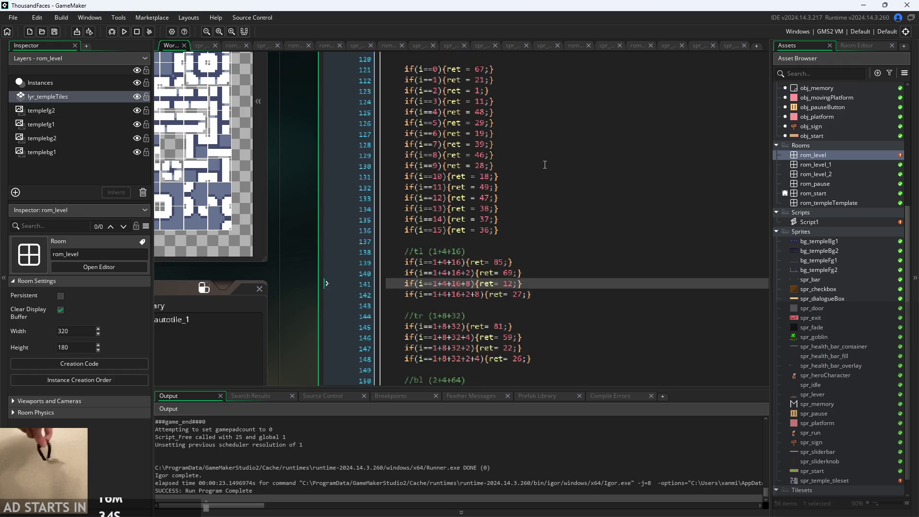
scroll(433, 223, "up", 3)
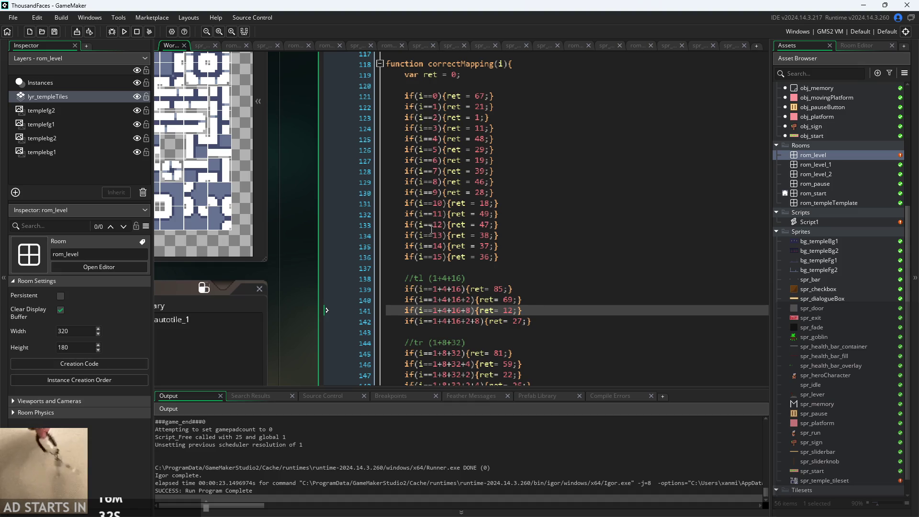
mouse_move(314, 248)
left_mouse_down()
mouse_move(377, 282)
mouse_move(501, 282)
mouse_move(563, 326)
mouse_move(529, 311)
mouse_move(426, 306)
left_mouse_up()
scroll(590, 272, "up", 1)
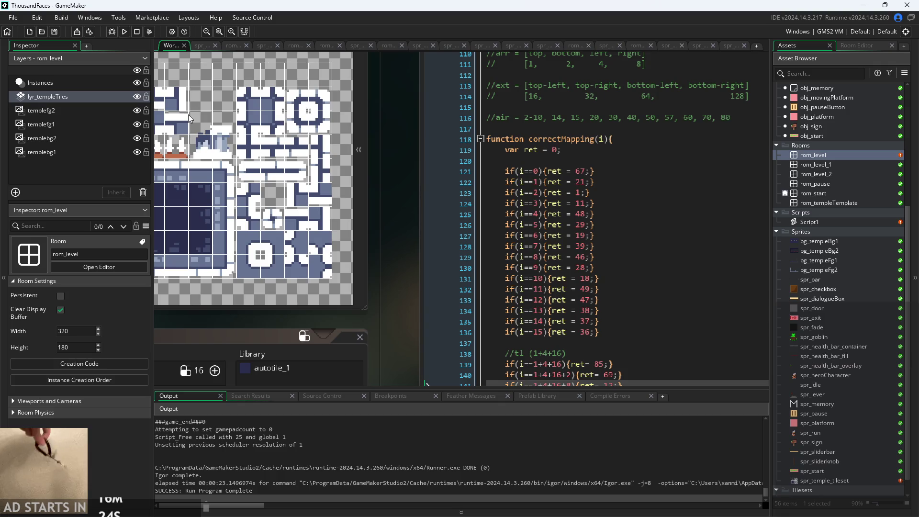
left_click(124, 32)
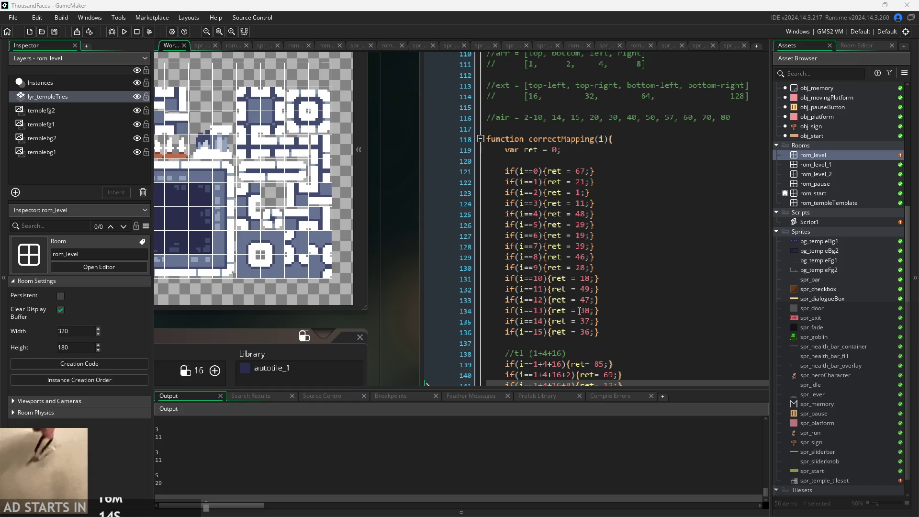
- Scroll down to the //tr+br section at the end of correctMapping
key("Down")
key("Down")
scroll(655, 294, "down", 11)
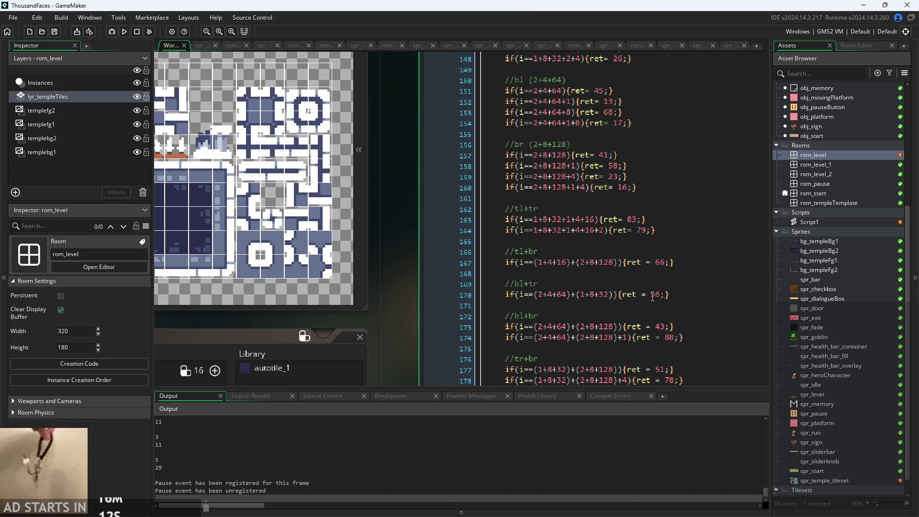
left_click(551, 231)
left_click(561, 252)
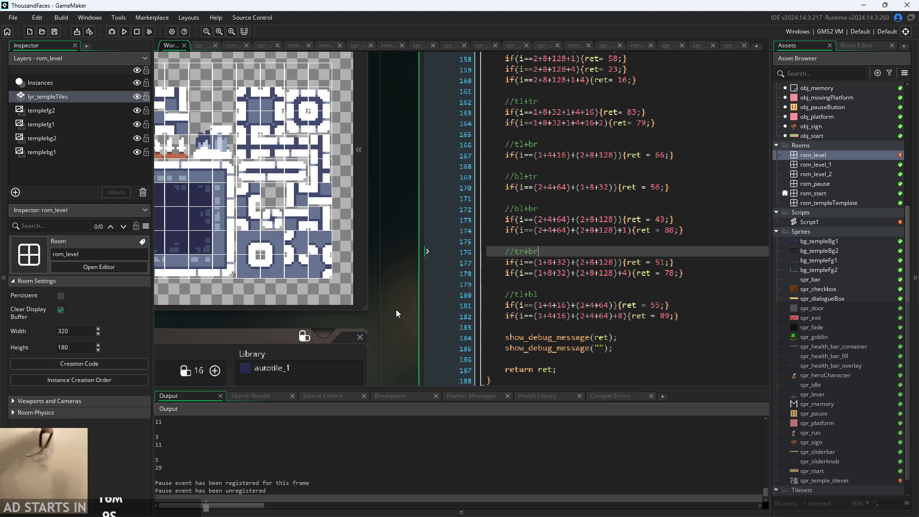
left_click_drag(395, 310, 480, 320)
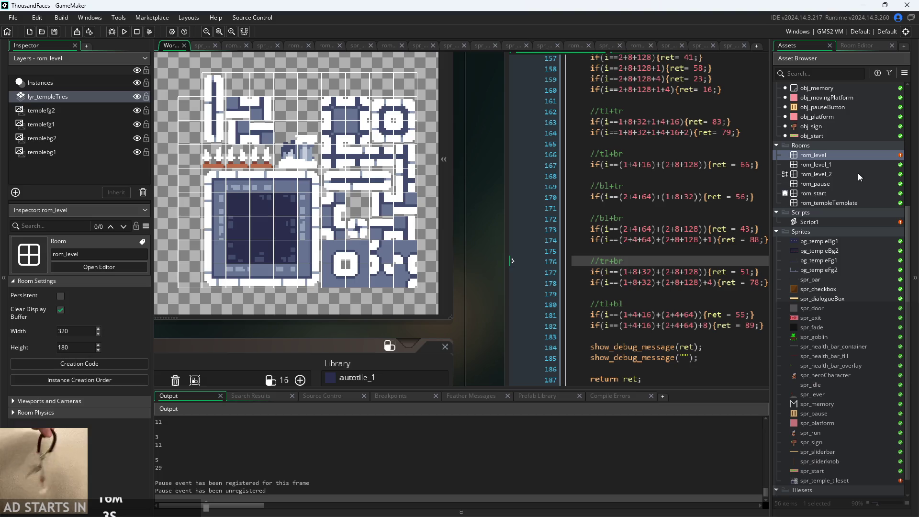
double_click(857, 155)
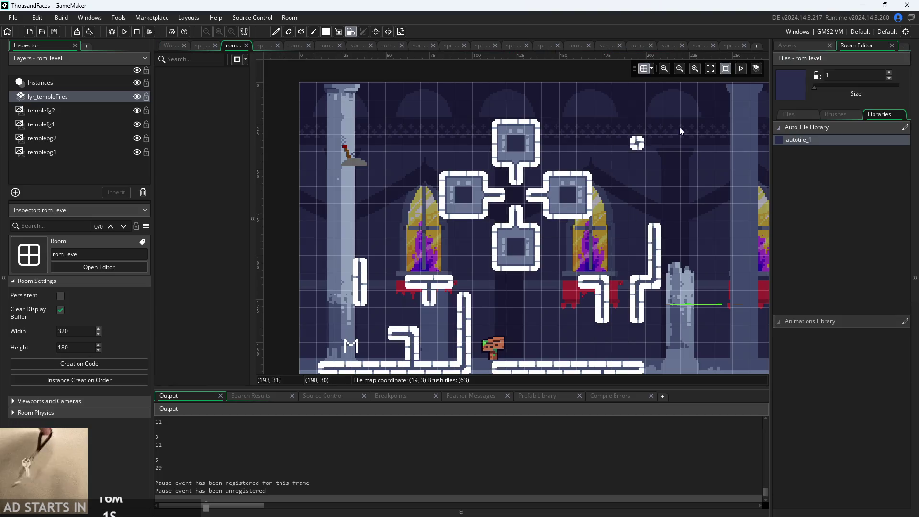
left_click(800, 46)
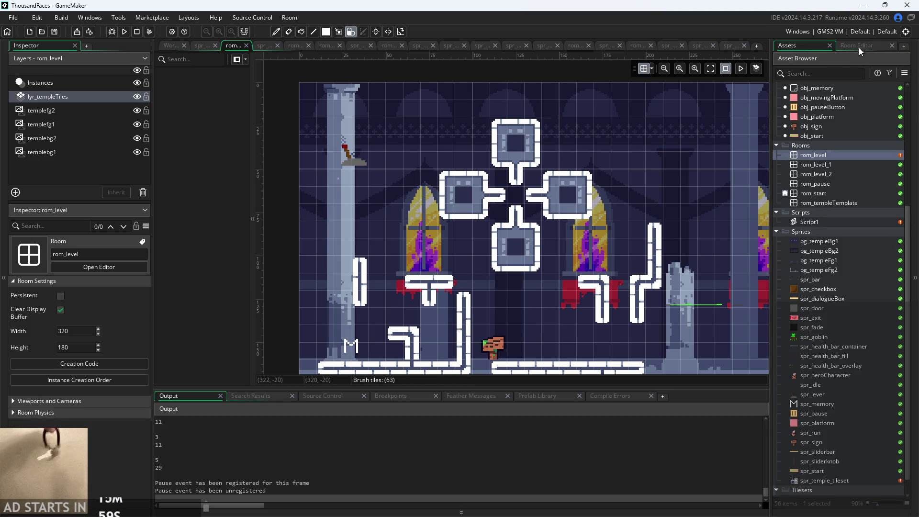
left_click(859, 48)
left_click(170, 46)
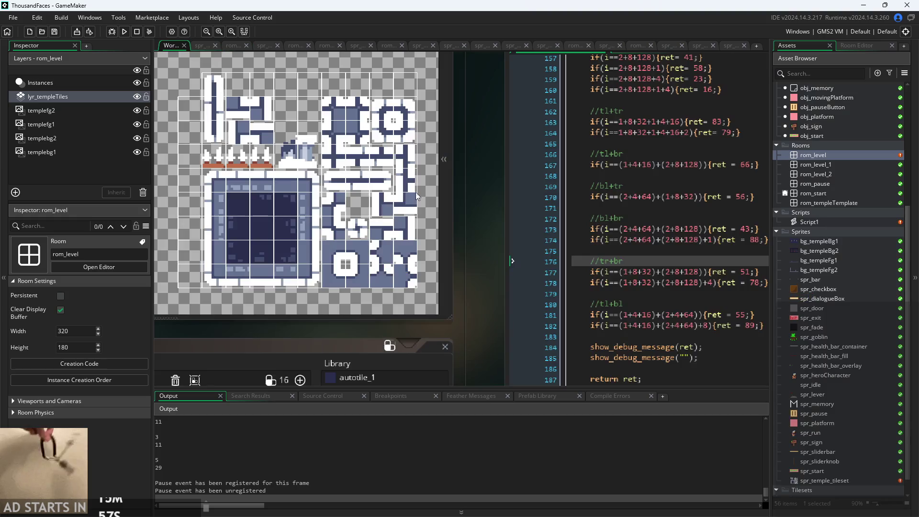
left_click(656, 235)
mouse_move(655, 234)
left_mouse_down()
mouse_move(461, 248)
mouse_move(454, 240)
left_mouse_up()
left_click(675, 242)
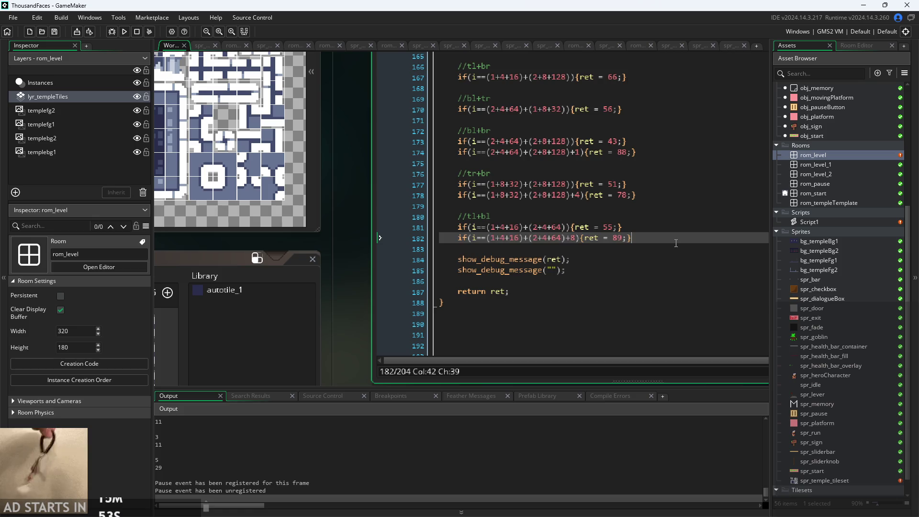
- Duplicate line 182 as line 184 with condition i==255 and return value 52
key("Return")
key("Return")
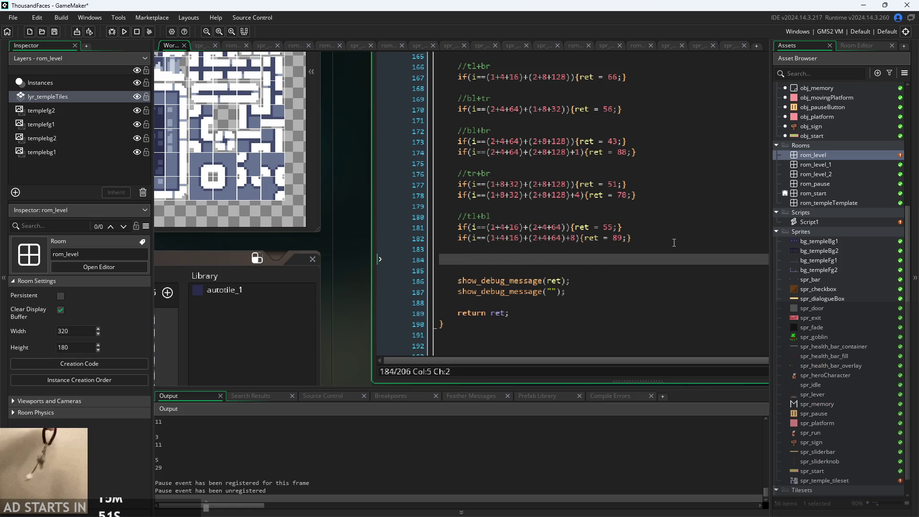
type("if(i==(1+4+16)+(2+4+64)+8){ret = 89;}")
left_click_drag(486, 259, 578, 266)
type("255")
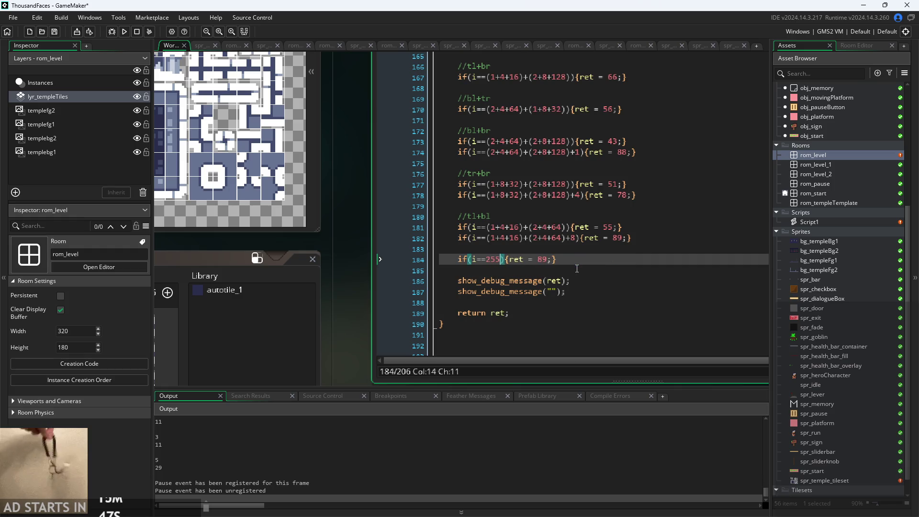
left_click(384, 284)
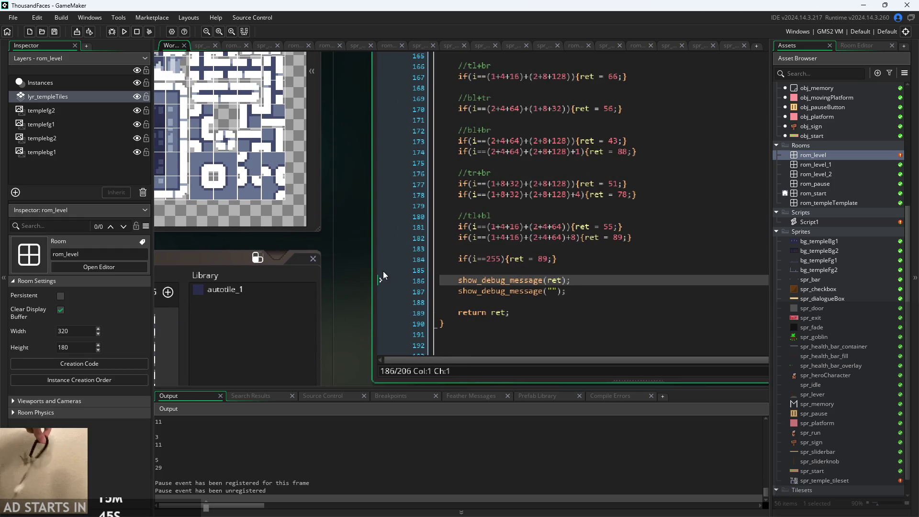
left_click(548, 259)
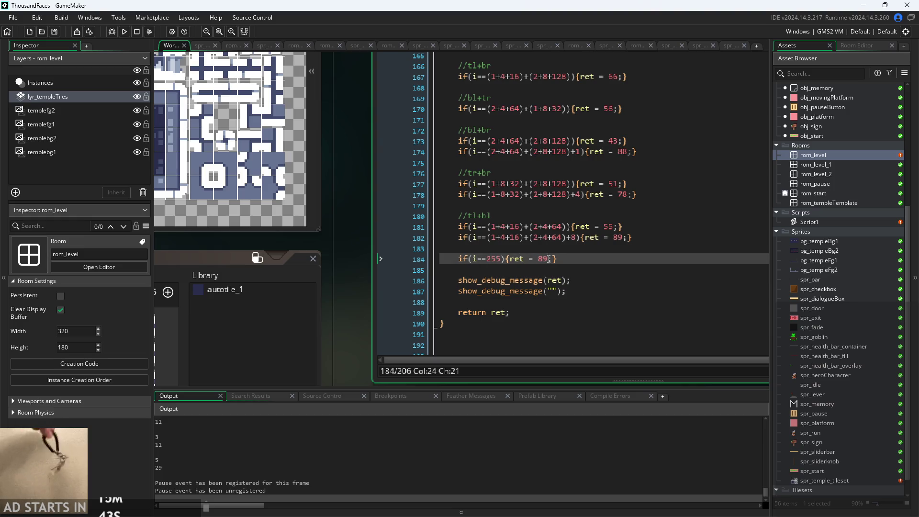
key("BackSpace")
key("BackSpace")
left_click_drag(409, 251, 606, 338)
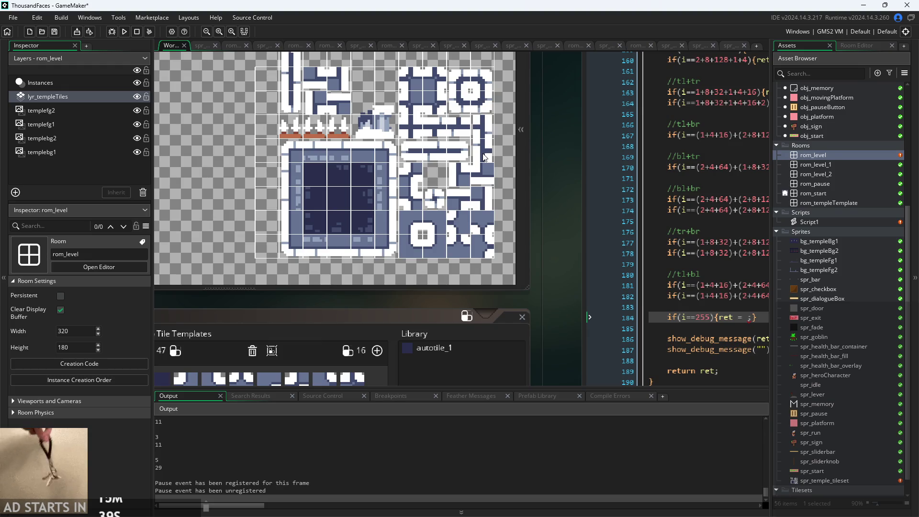
scroll(484, 160, "up", 2)
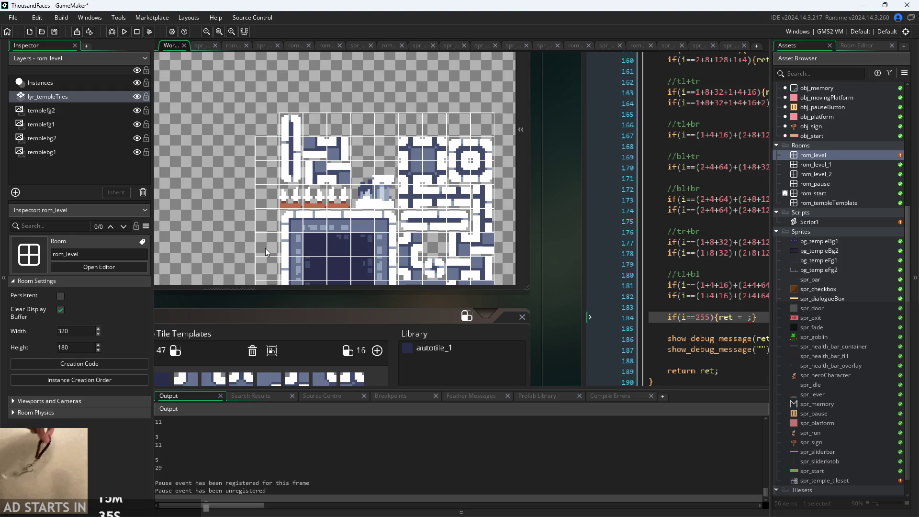
left_click_drag(583, 256, 430, 153)
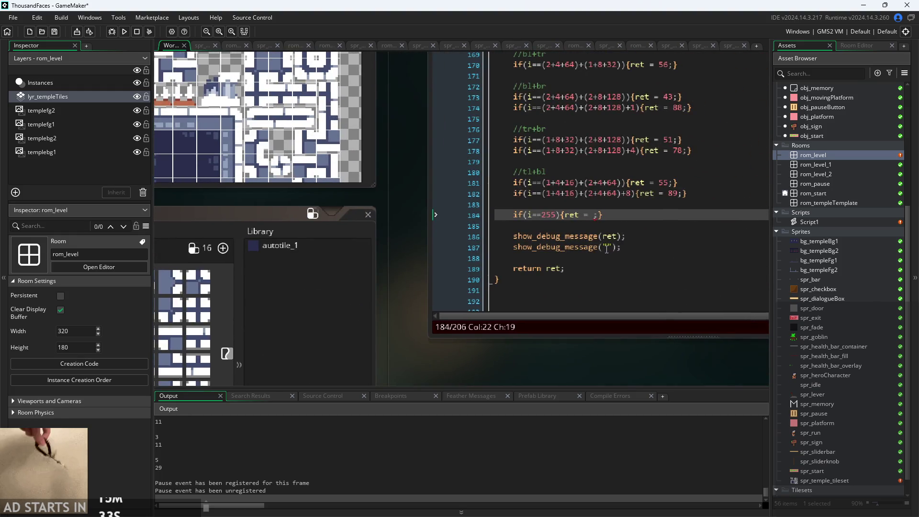
left_click(596, 214)
type("52")
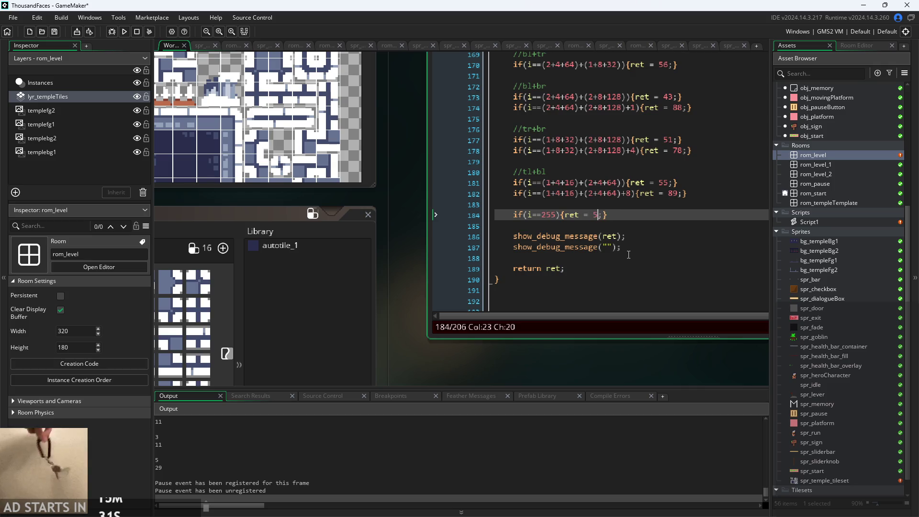
- Stop and rerun the game, then open the rom_level room
mouse_move(403, 289)
left_mouse_down()
mouse_move(430, 301)
mouse_move(412, 306)
left_mouse_up()
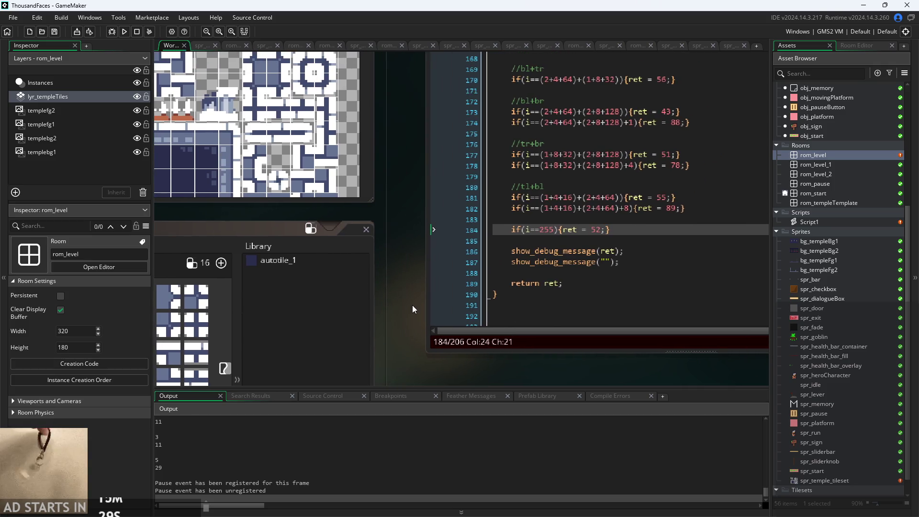
left_click(125, 33)
left_click(484, 282)
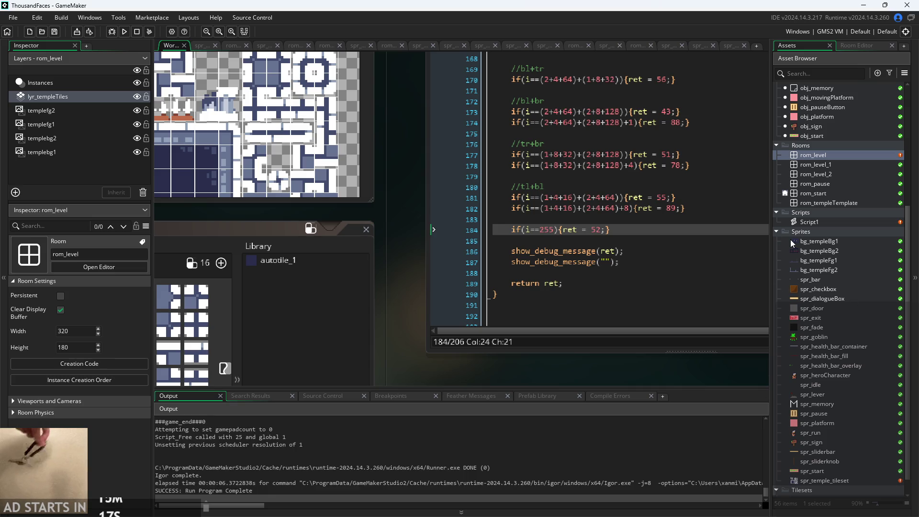
double_click(813, 155)
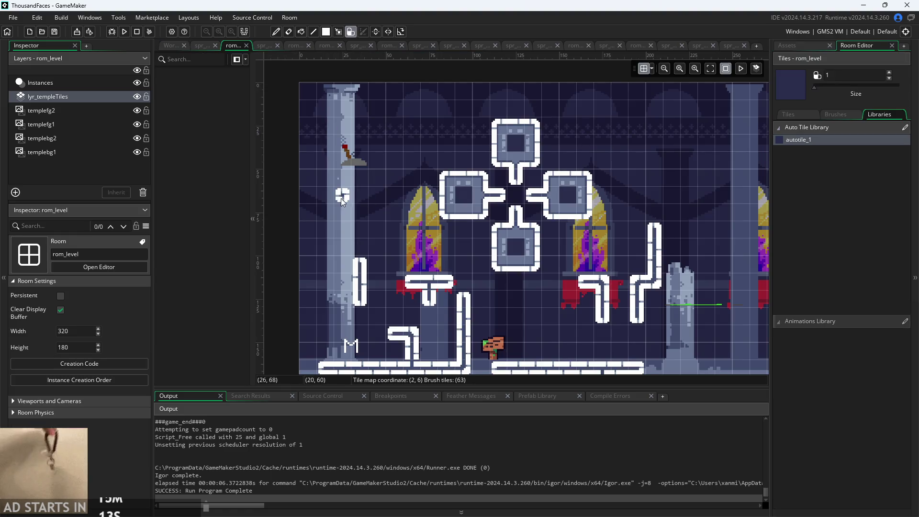
- Paint a square tile cluster left of the windows in rom_level, then run and exit the game
mouse_move(350, 240)
left_mouse_down()
mouse_move(377, 215)
mouse_move(364, 201)
mouse_move(376, 170)
left_mouse_up()
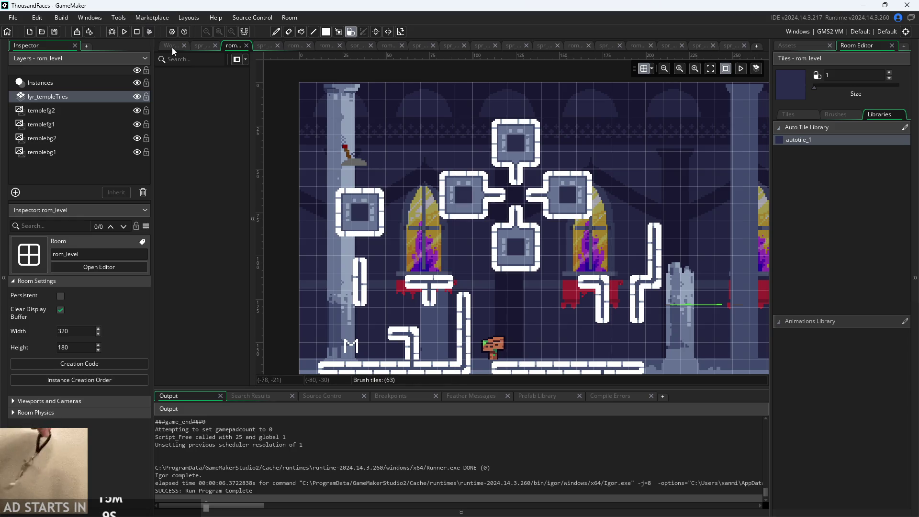
left_click(176, 48)
left_click(124, 31)
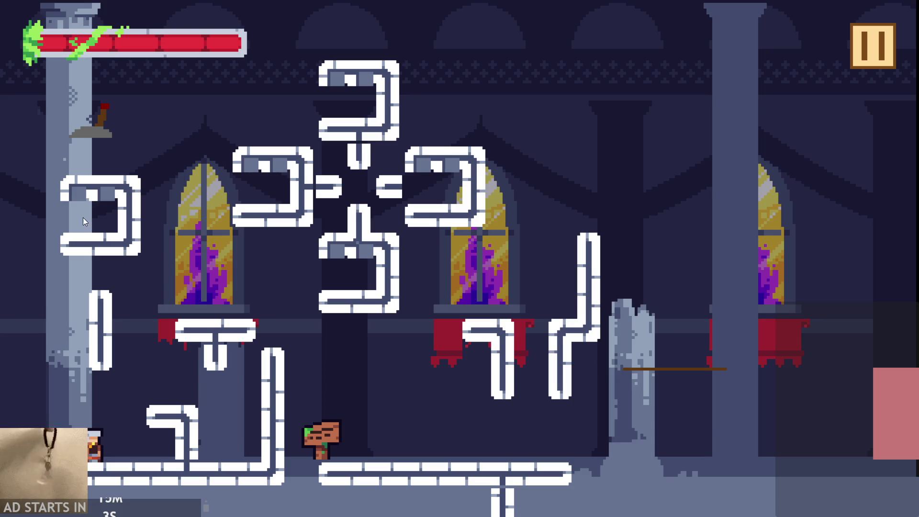
left_click(868, 53)
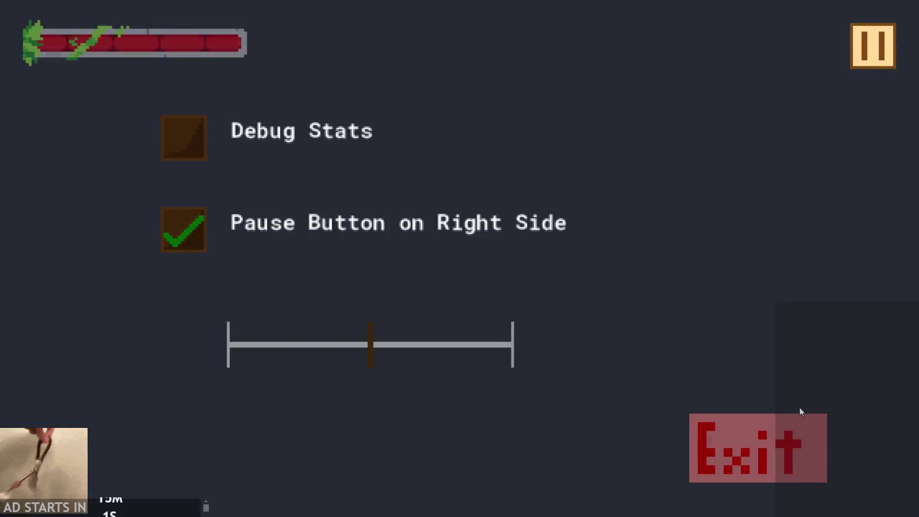
left_click(794, 433)
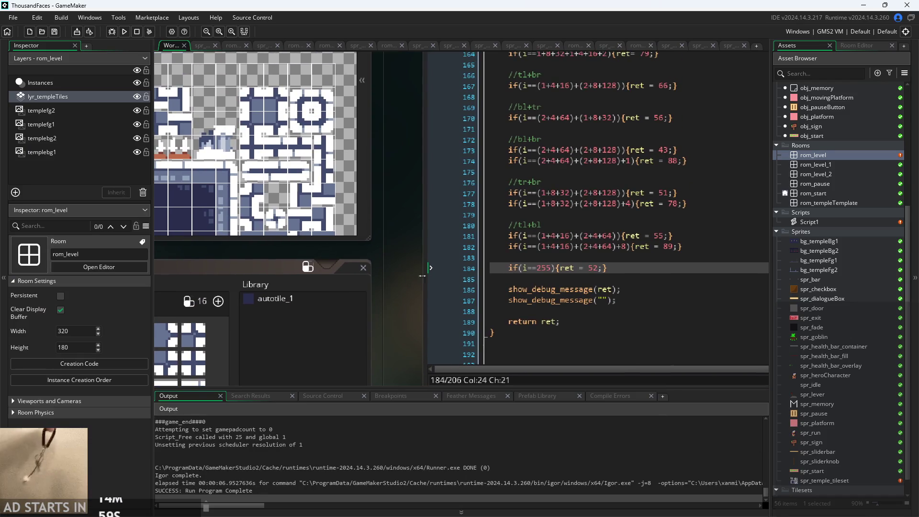
left_click_drag(405, 312, 410, 395)
left_click(566, 288)
key("Up")
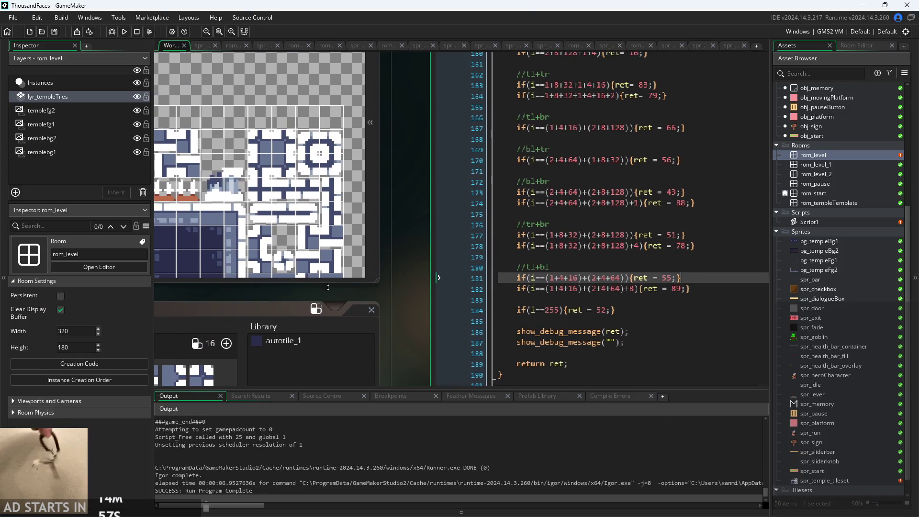
left_click_drag(415, 274, 517, 254)
scroll(443, 175, "down", 5)
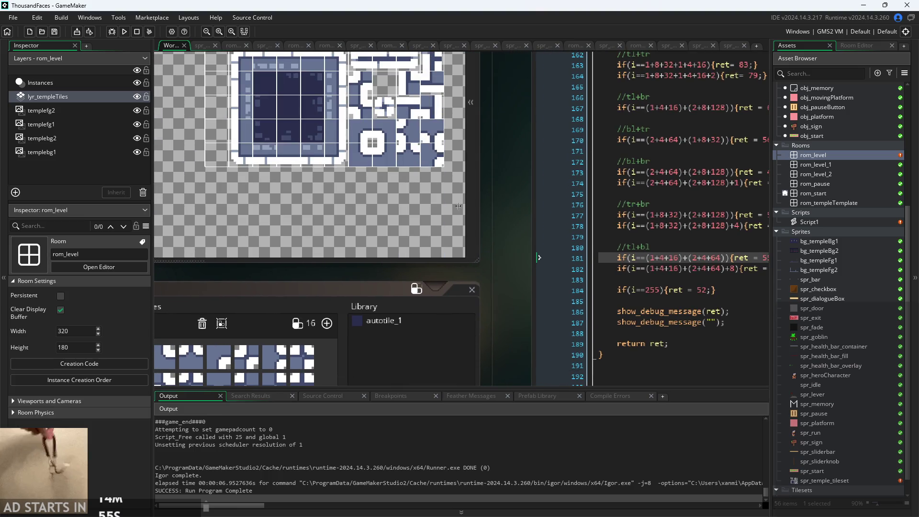
scroll(442, 175, "up", 3)
mouse_move(498, 222)
left_mouse_down()
mouse_move(436, 252)
mouse_move(436, 295)
left_mouse_up()
scroll(493, 250, "down", 2, "ctrl")
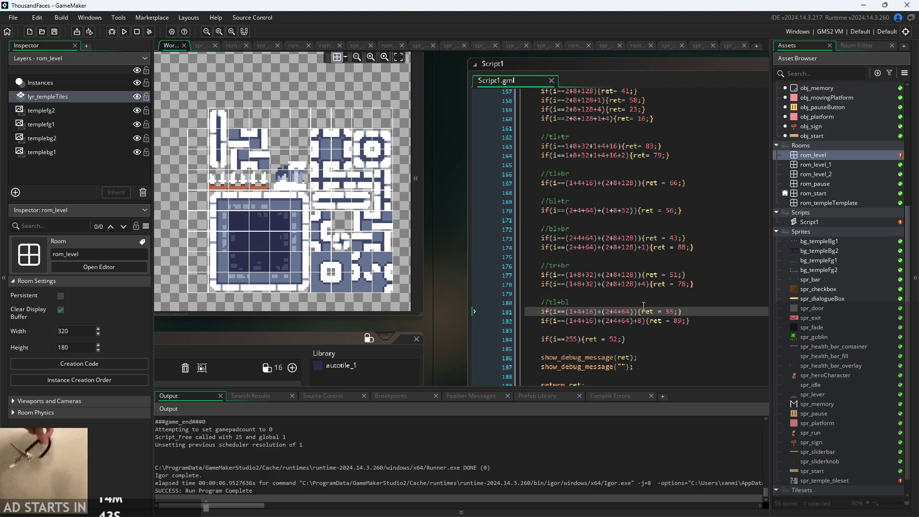
left_click(660, 312)
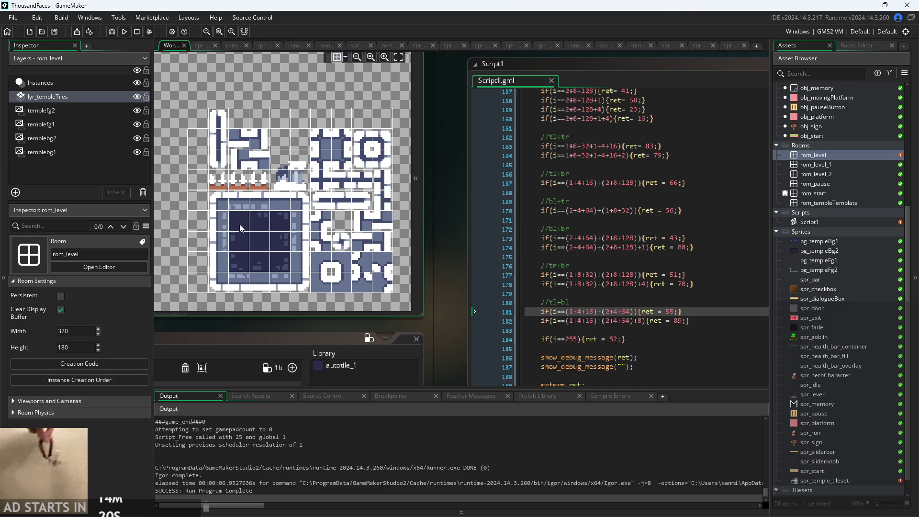
left_click(677, 276)
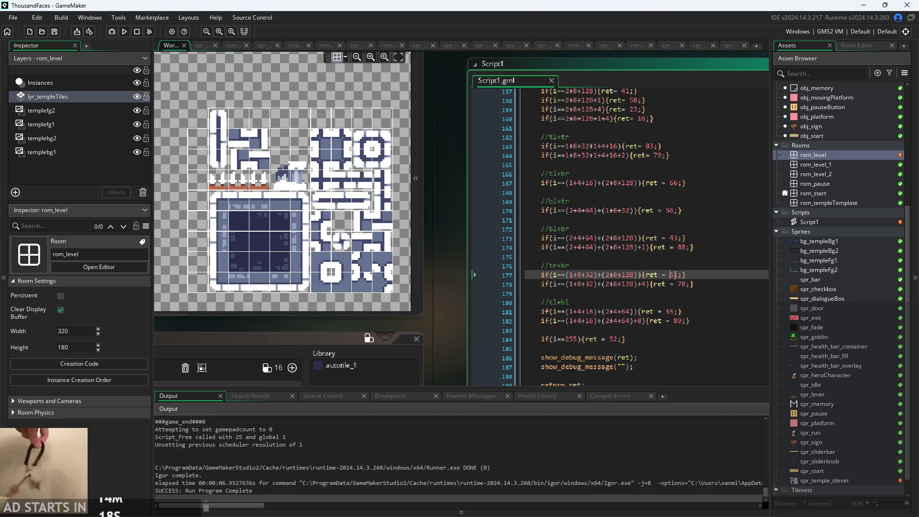
left_click(642, 275)
left_click(645, 284)
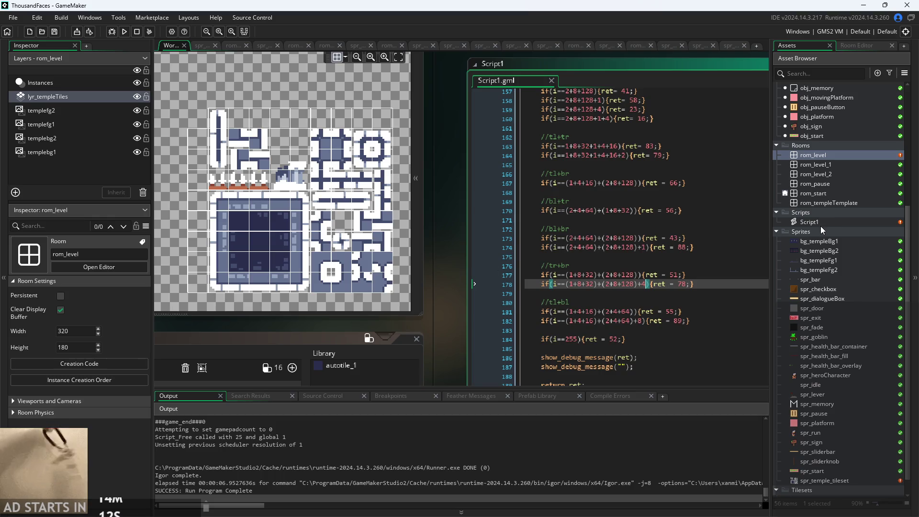
double_click(813, 155)
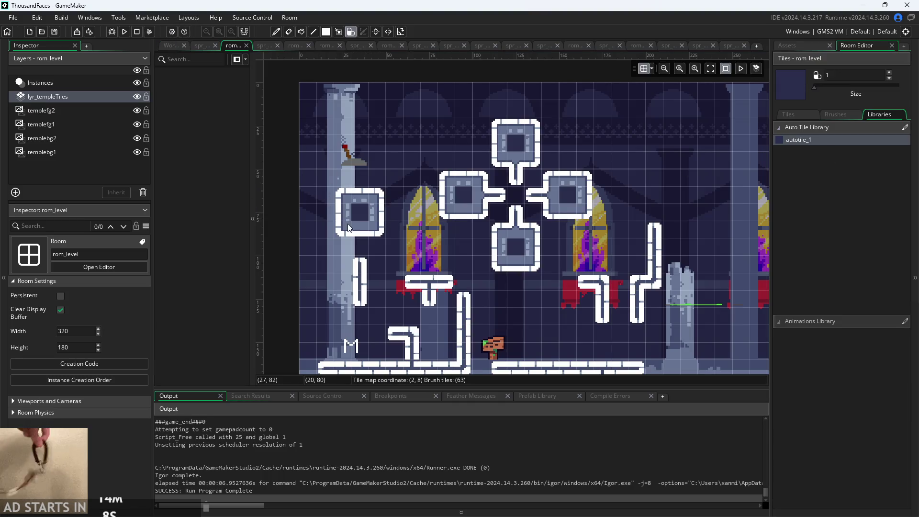
scroll(340, 208, "up", 3)
left_click(169, 49)
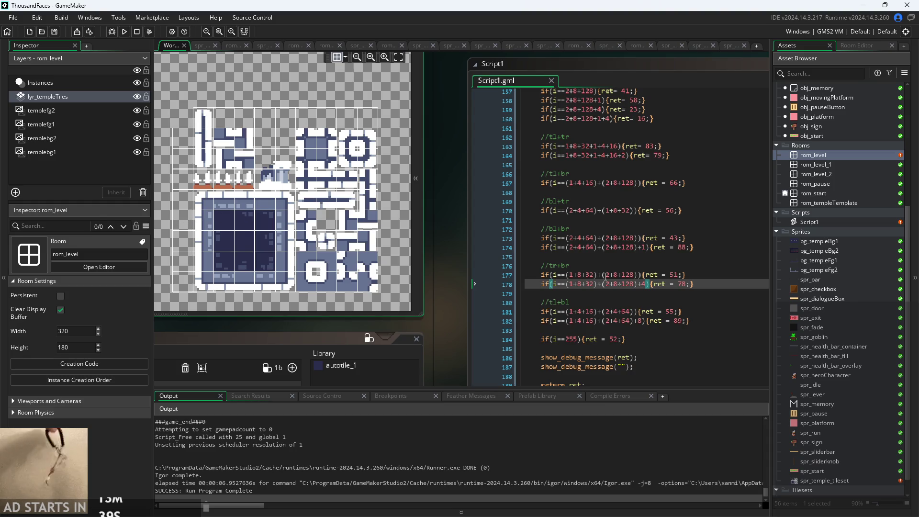
left_click(662, 274)
key("Left")
key("Left")
key("Left")
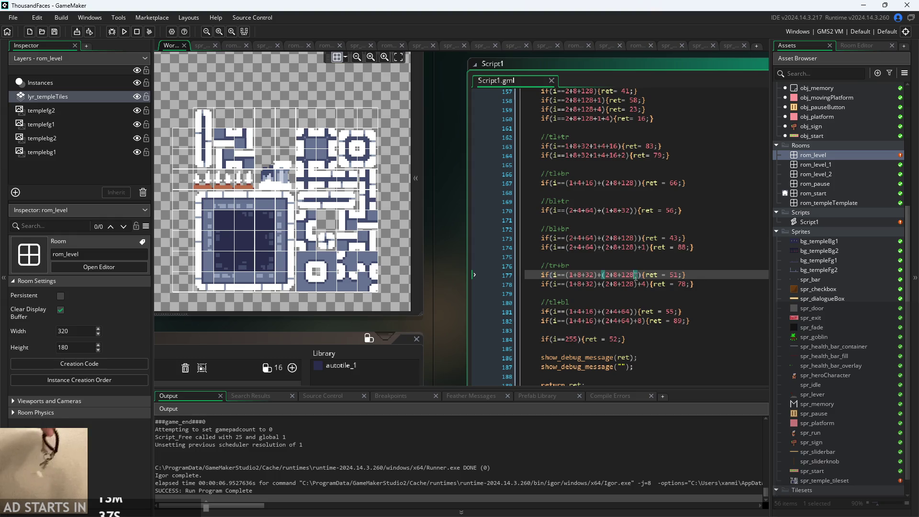
scroll(595, 283, "up", 1)
scroll(595, 283, "up", 10)
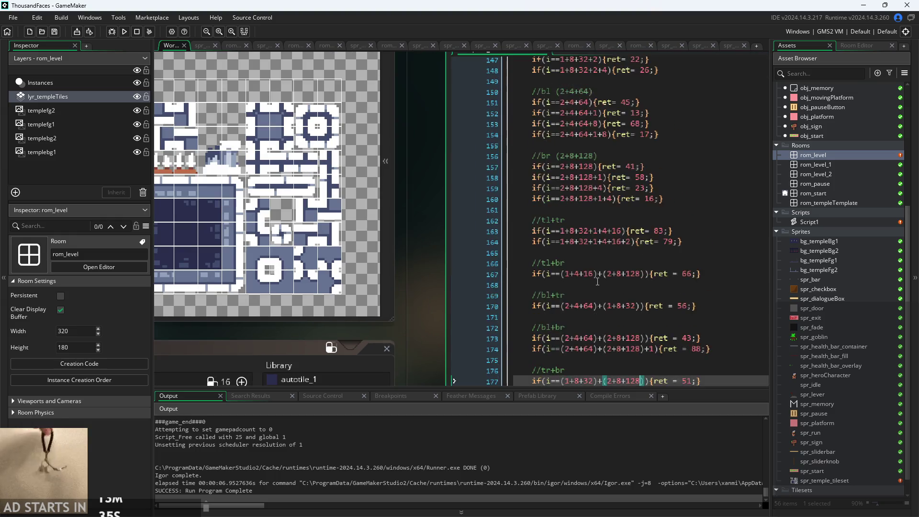
scroll(594, 281, "up", 3)
scroll(593, 215, "down", 6)
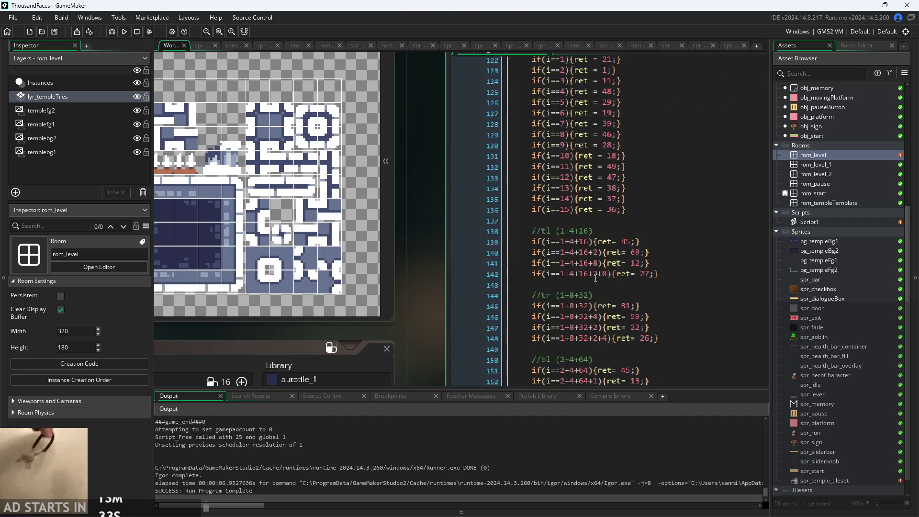
left_click_drag(594, 186, 545, 188)
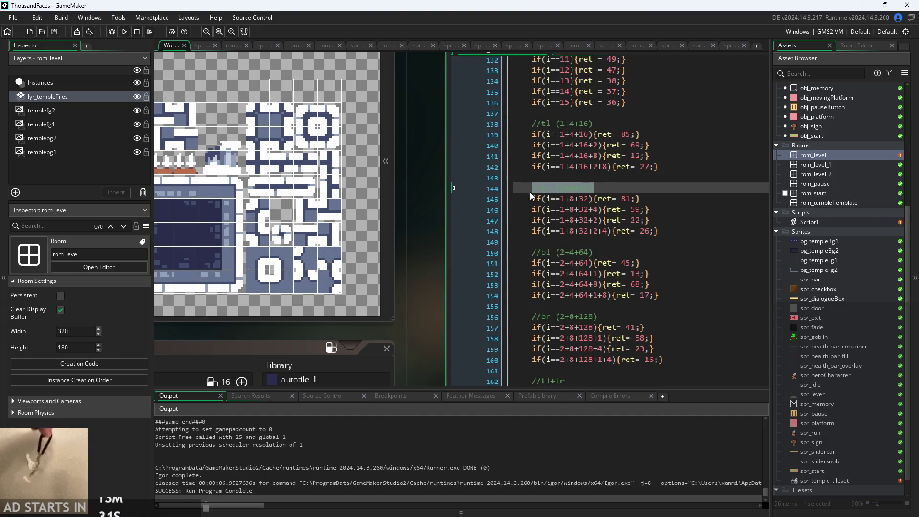
left_click(649, 189)
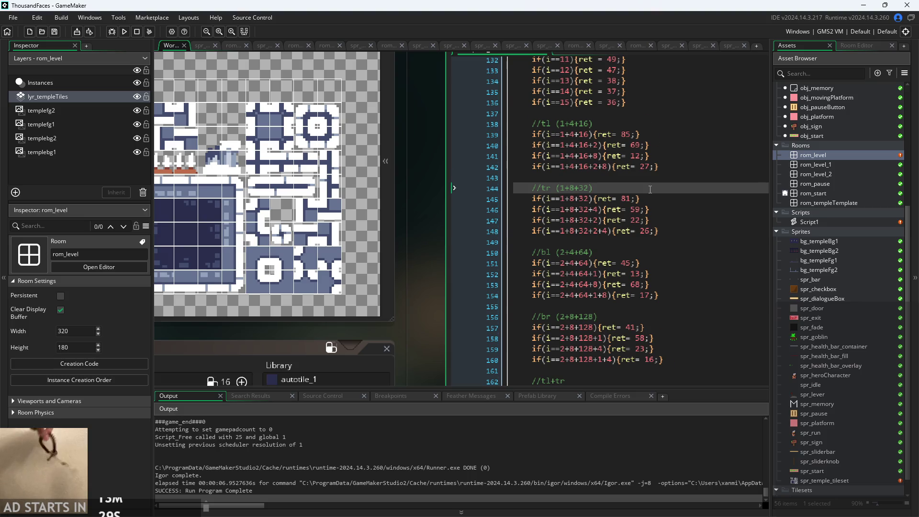
scroll(649, 193, "down", 10)
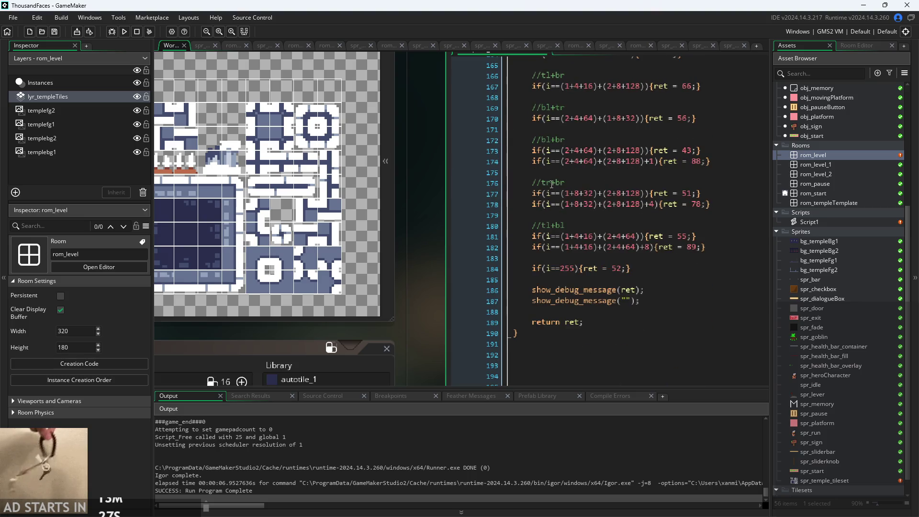
left_click_drag(562, 193, 598, 195)
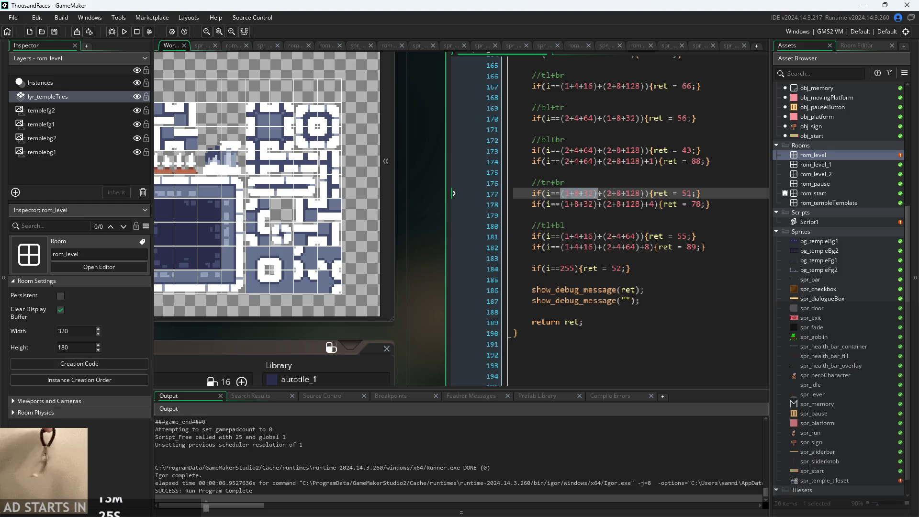
key("BackSpace")
key("ctrl+z")
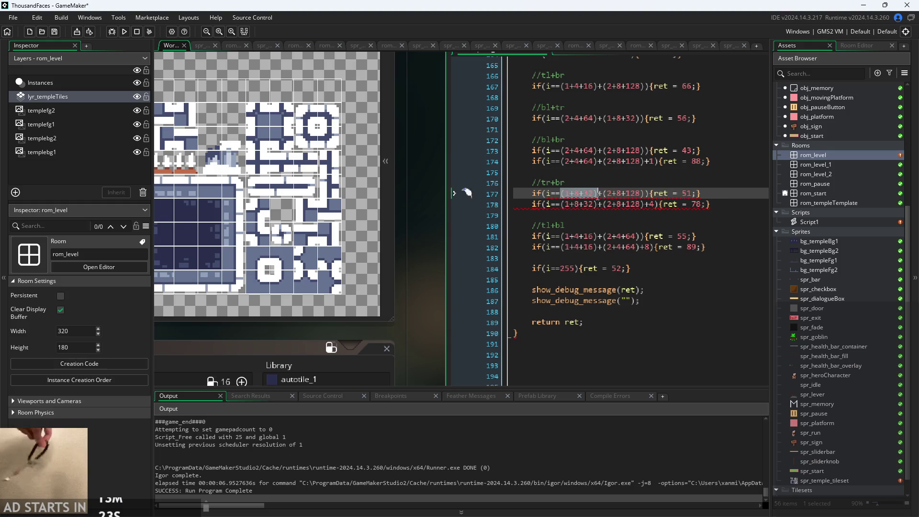
scroll(578, 198, "up", 10)
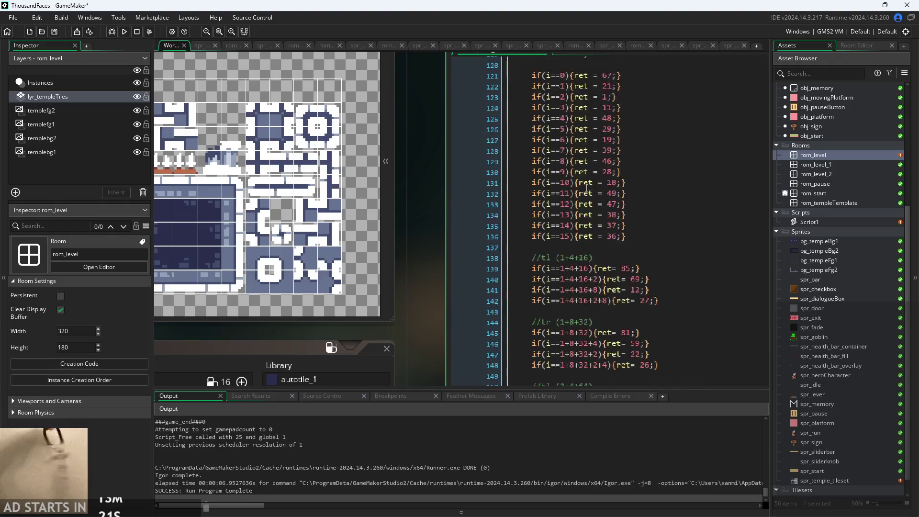
left_click_drag(555, 268, 592, 268)
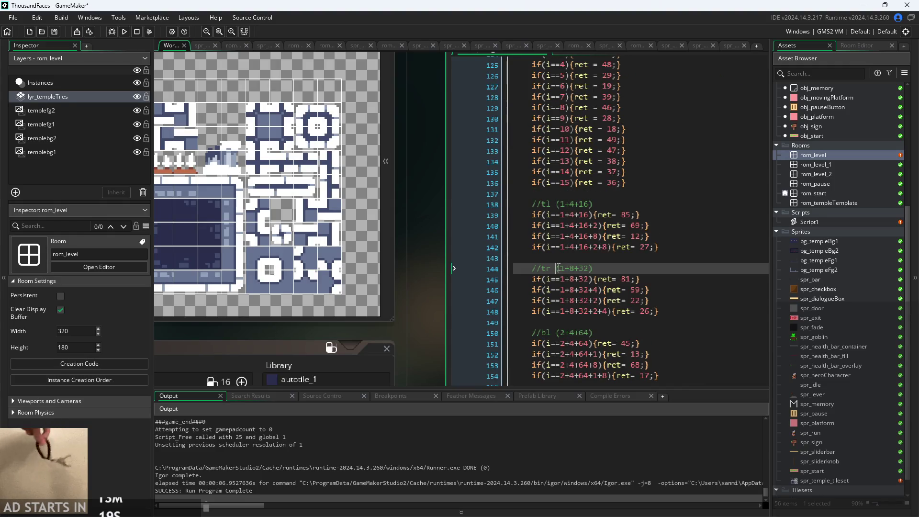
left_click(599, 265)
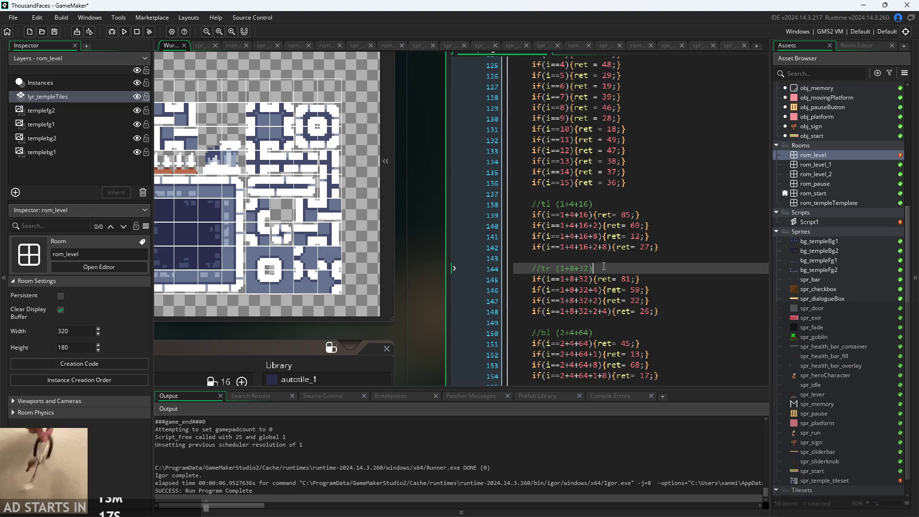
scroll(603, 268, "down", 9)
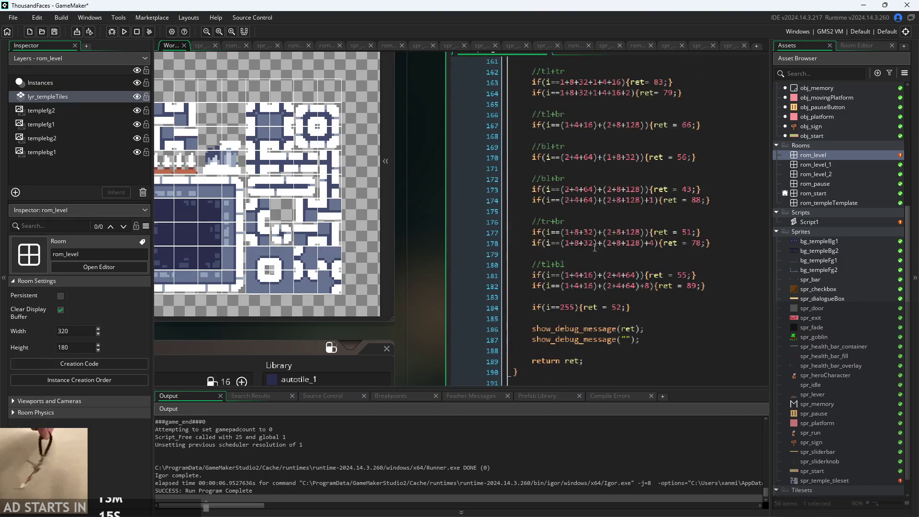
left_click_drag(562, 232, 593, 235)
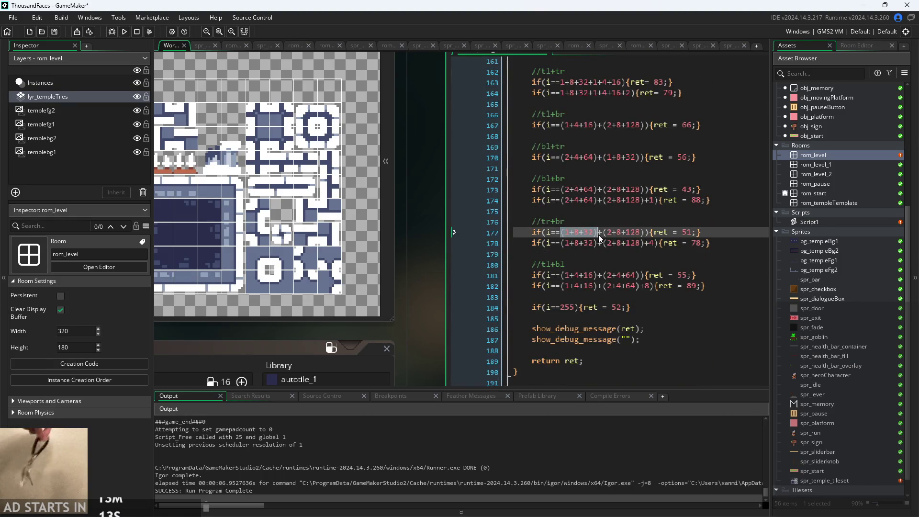
left_click(562, 243)
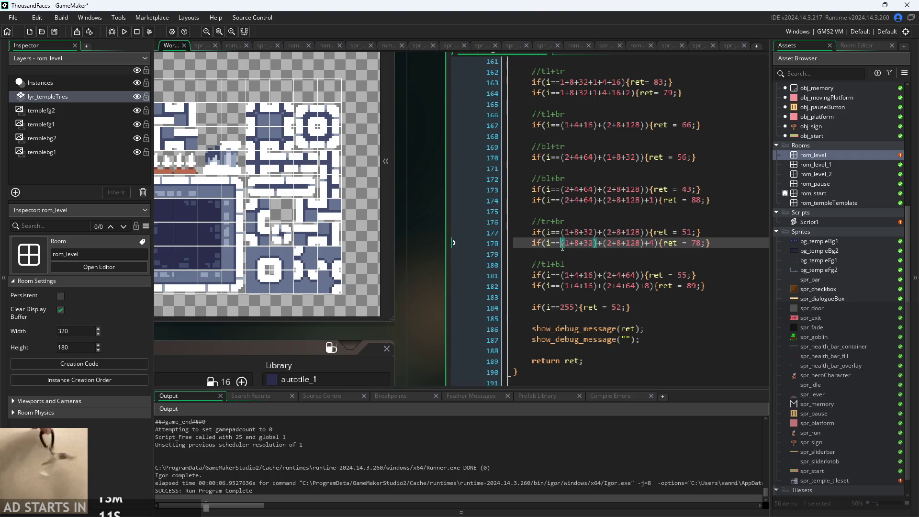
left_click_drag(563, 244, 596, 244)
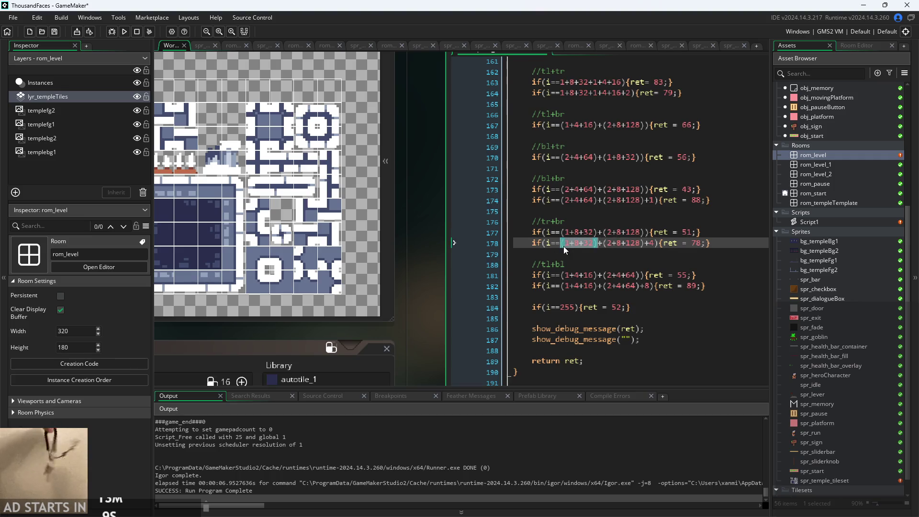
left_click(603, 233)
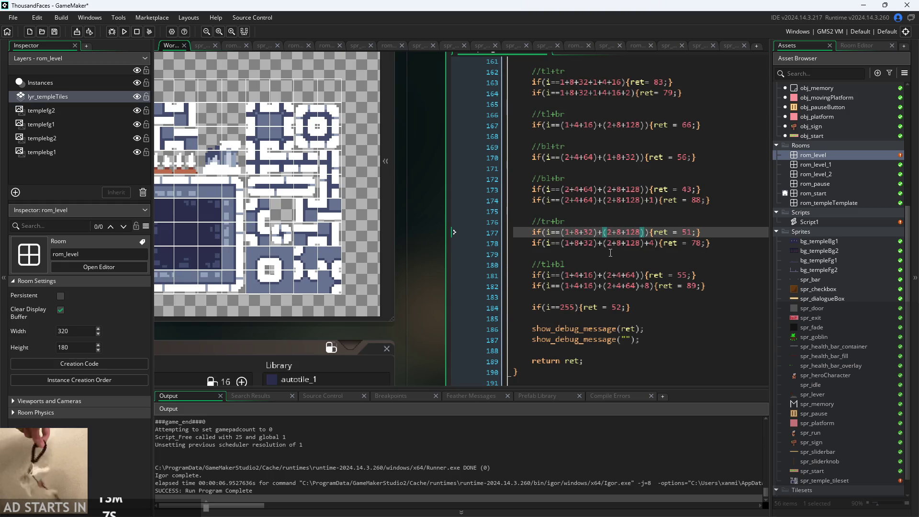
scroll(610, 253, "up", 9)
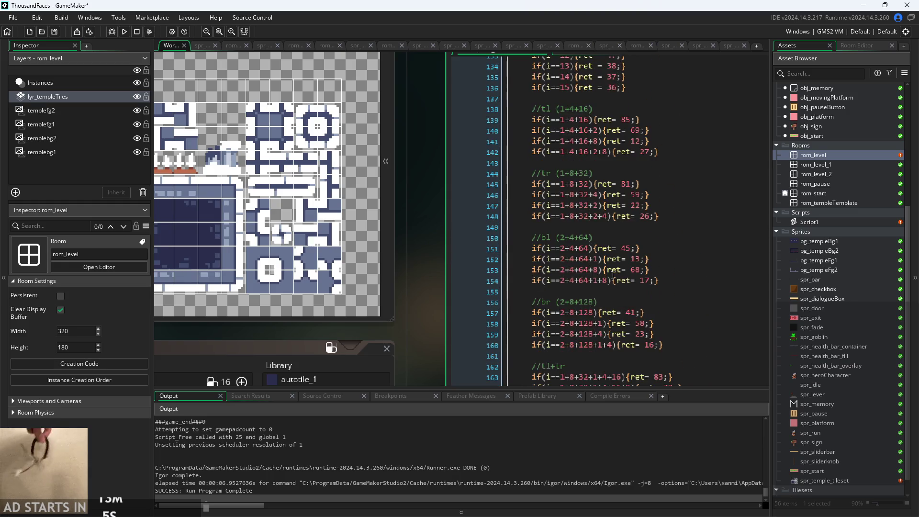
left_click_drag(558, 306, 592, 302)
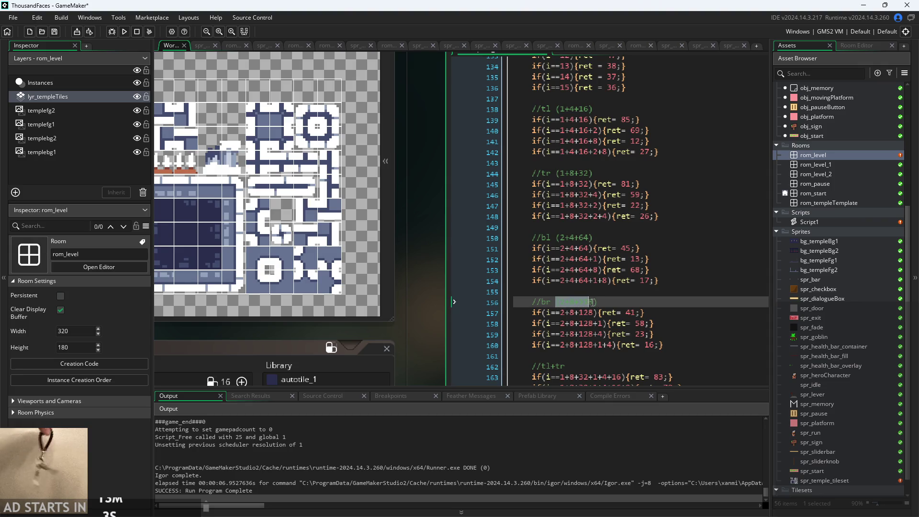
scroll(596, 301, "down", 10)
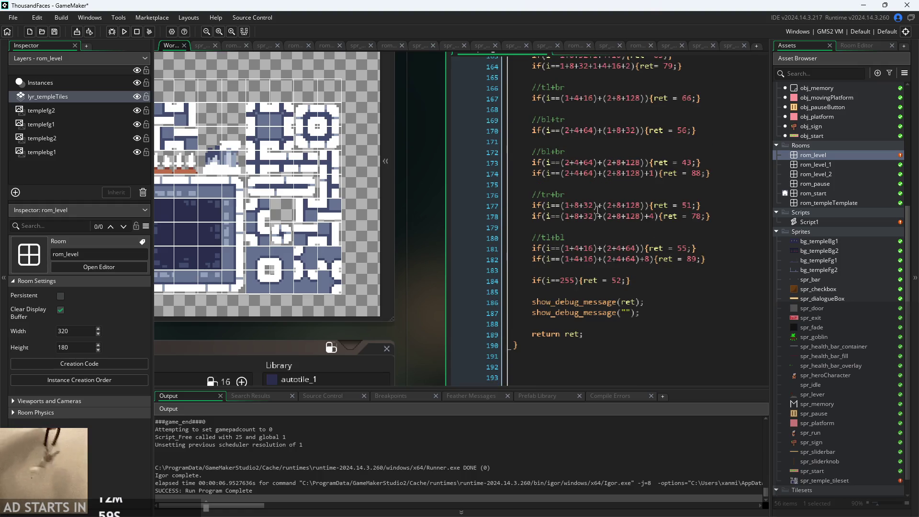
left_click_drag(602, 206, 647, 213)
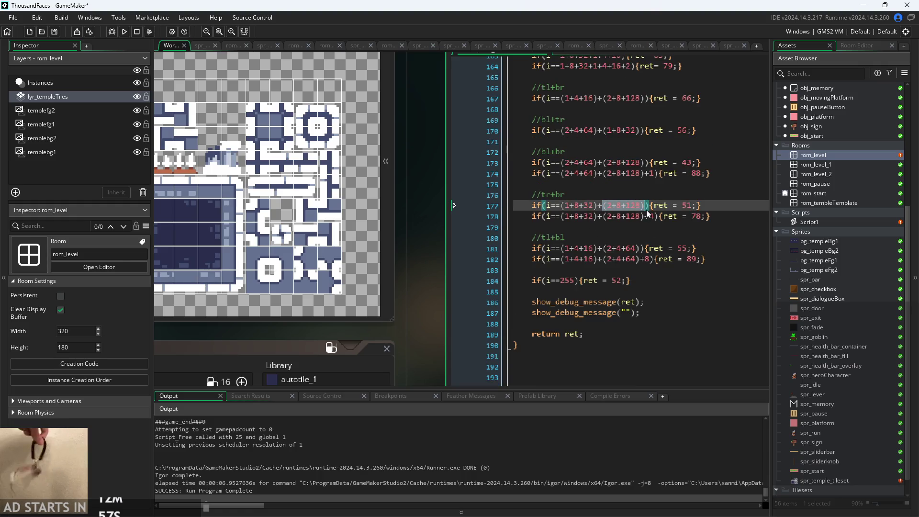
key("Left")
key("Down")
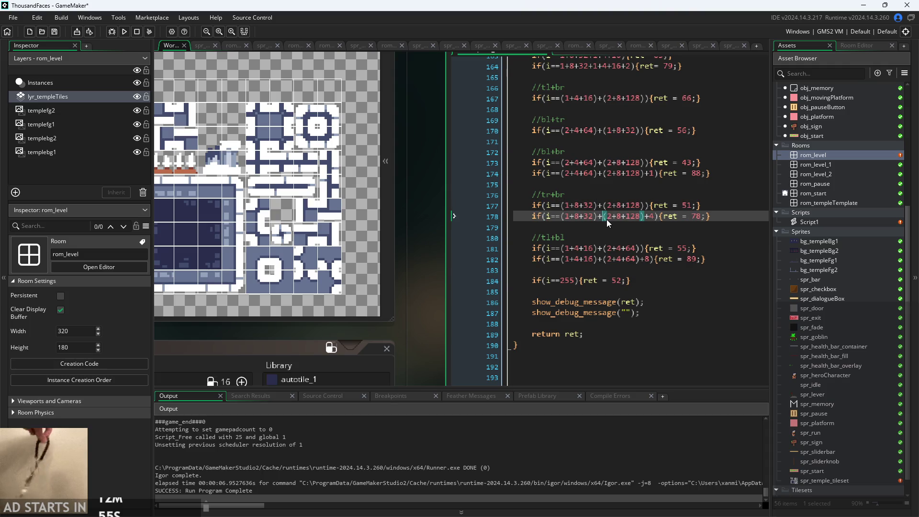
left_click(646, 220)
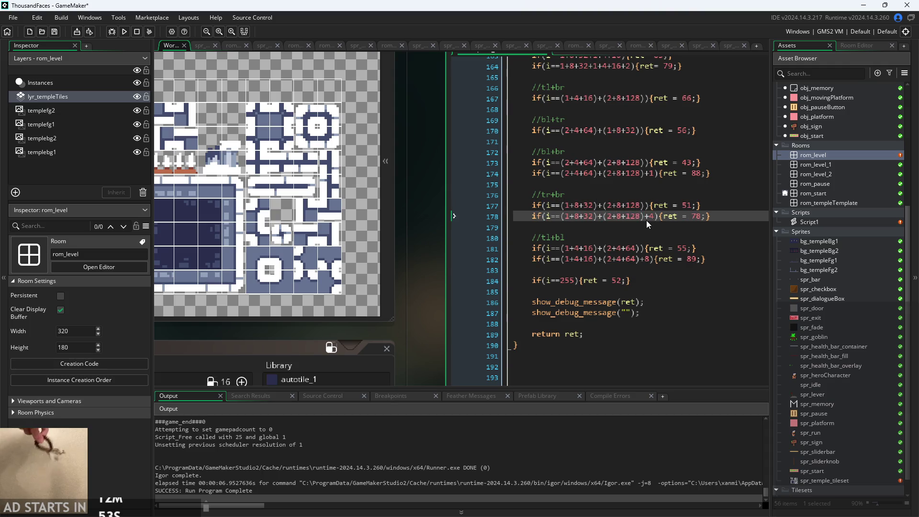
mouse_move(429, 248)
left_mouse_down()
mouse_move(394, 279)
mouse_move(451, 265)
left_mouse_up()
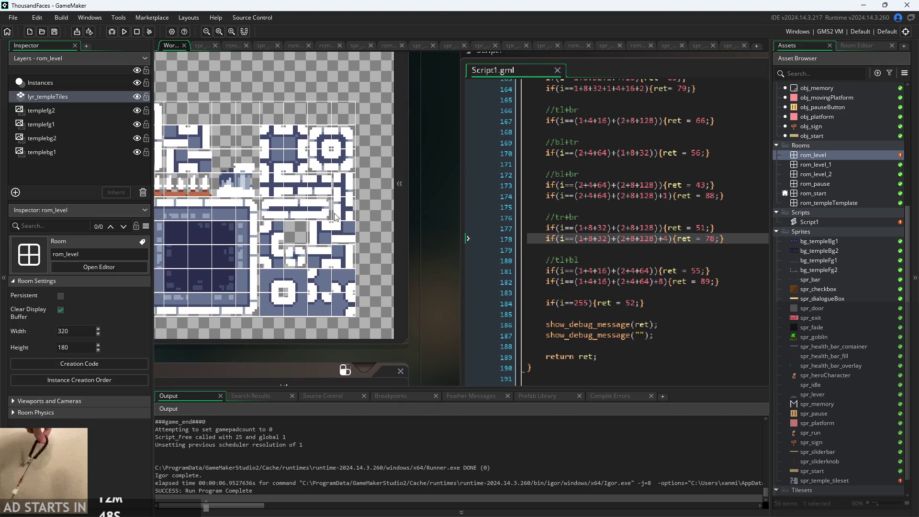
- Start the game and jump the character up the level onto the top pipe block
left_click(120, 32)
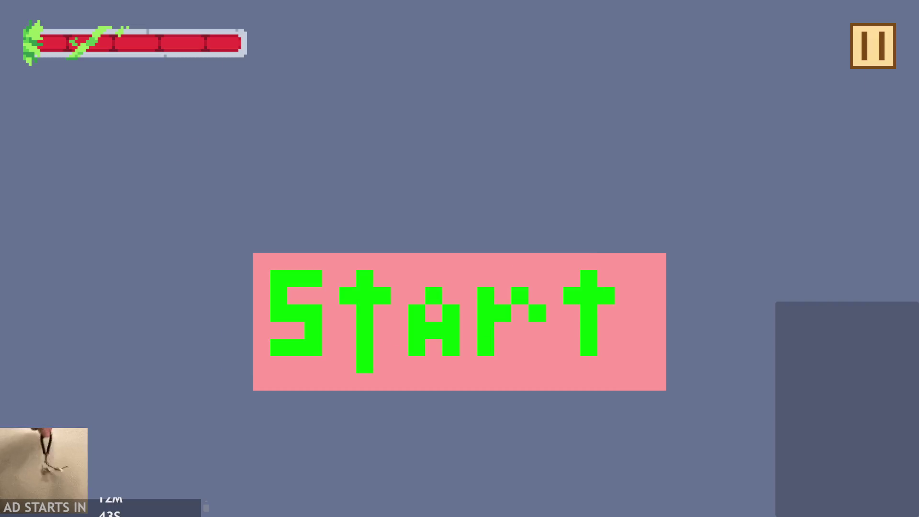
left_click(333, 302)
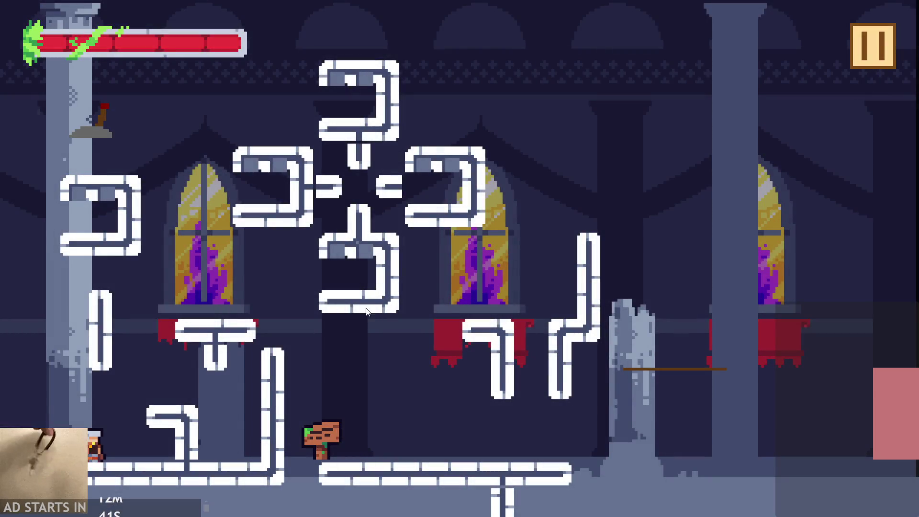
left_click(248, 266)
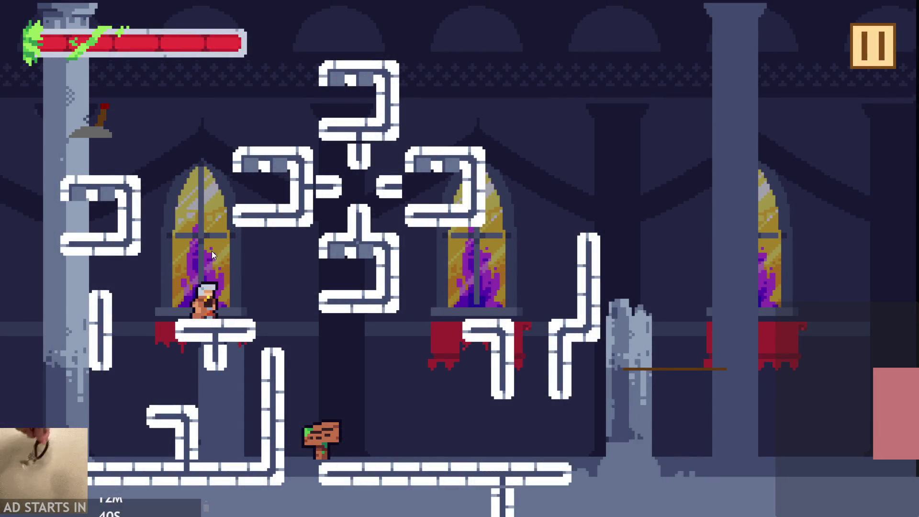
left_click(67, 247)
left_click(67, 247)
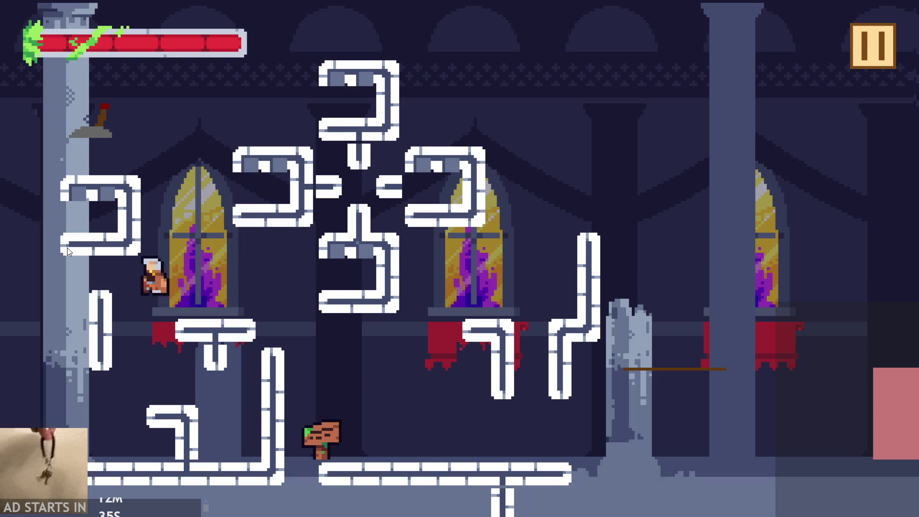
left_click(67, 247)
left_click(67, 248)
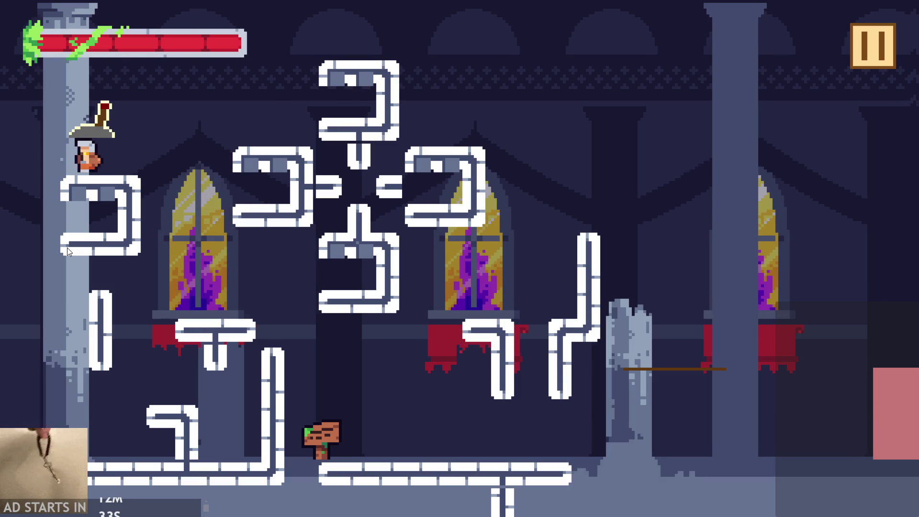
left_click(67, 247)
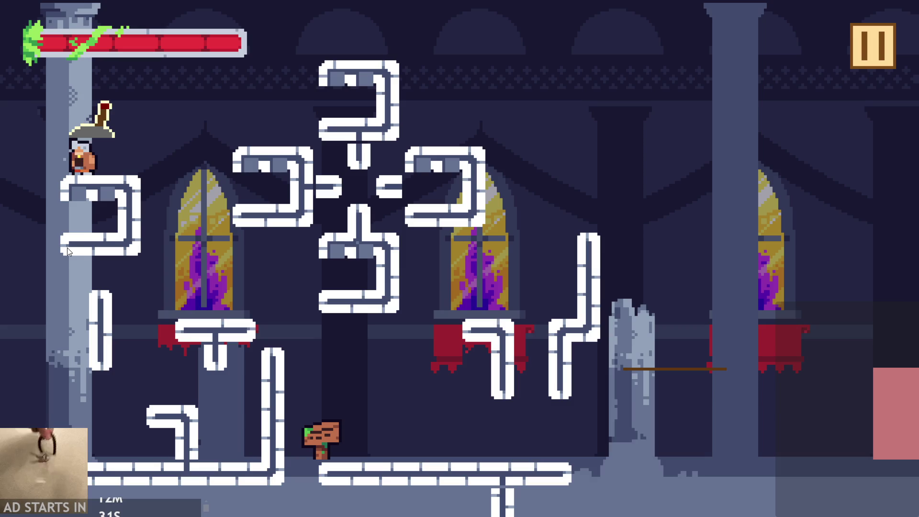
left_click(66, 248)
left_click(67, 248)
left_click(67, 248)
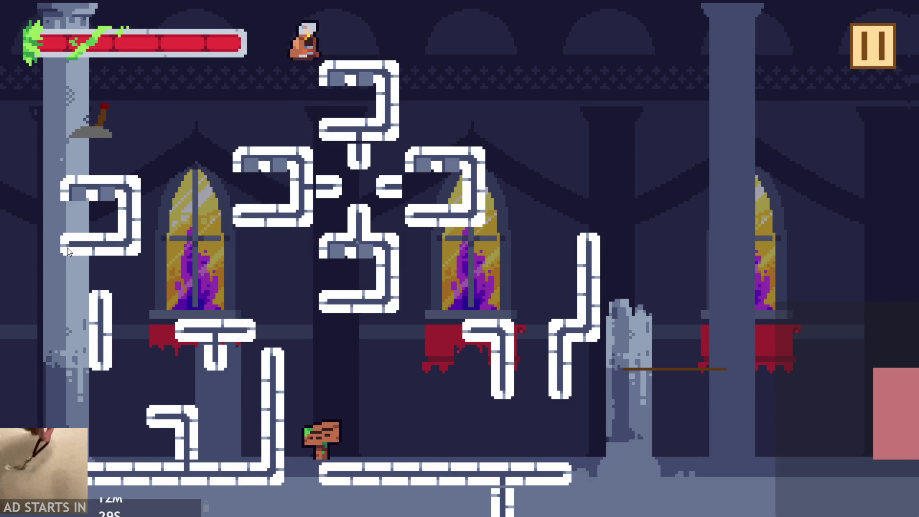
left_click(67, 247)
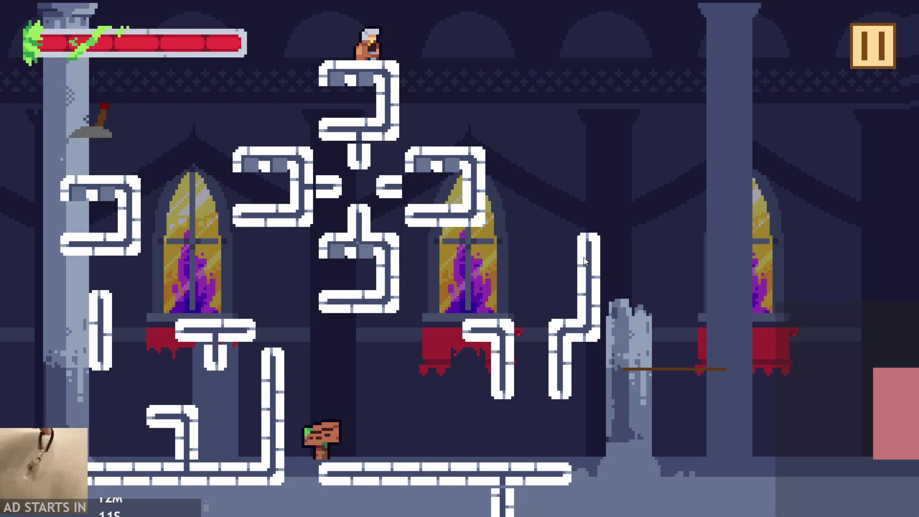
- Hop the character back and forth along the pipe and drop down to the left
key("Left")
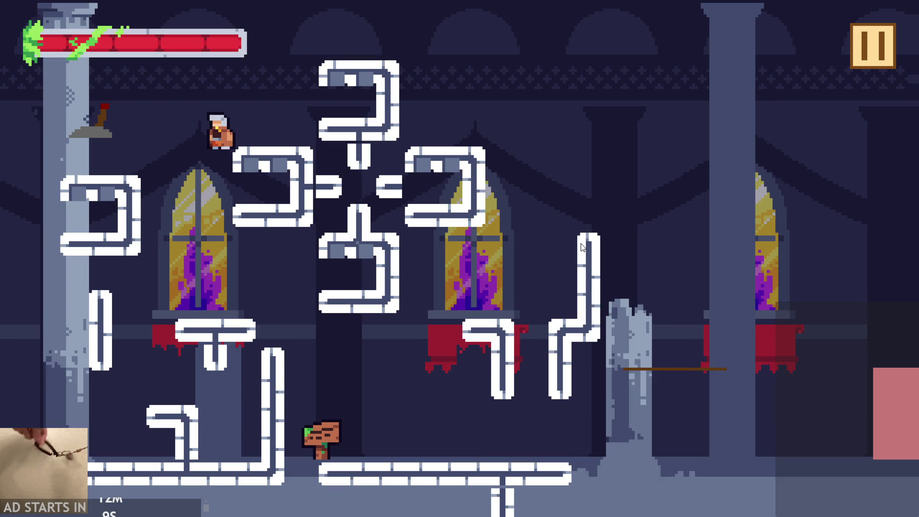
key("Up")
key("Right")
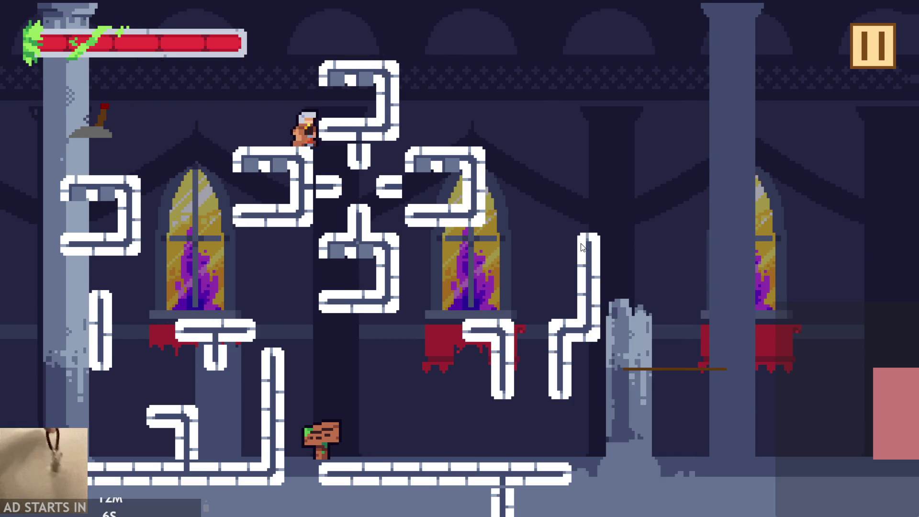
key("Left")
key("Up")
key("Right")
key("Left")
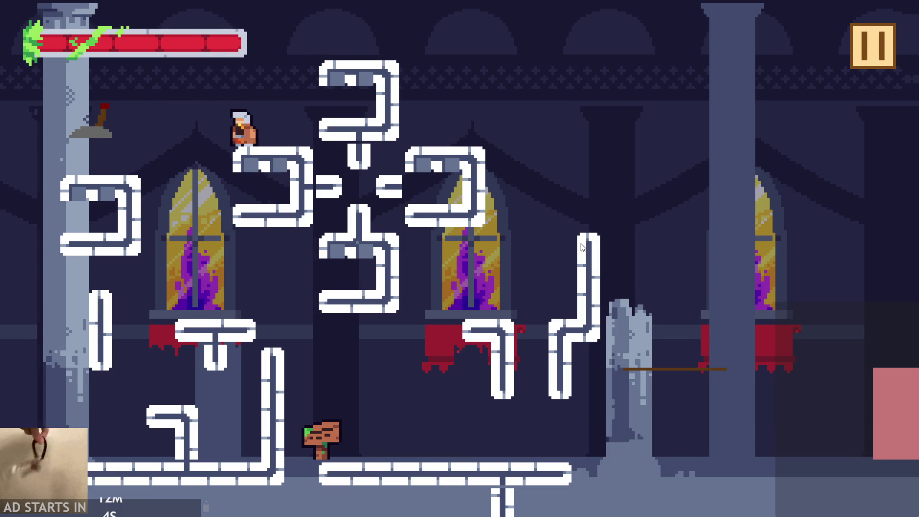
key("Left")
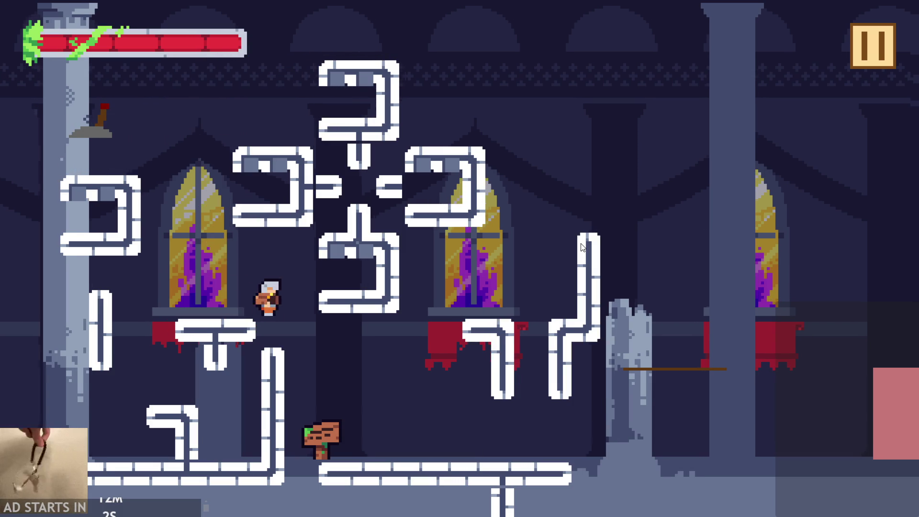
key("Left")
key("Up")
key("Right")
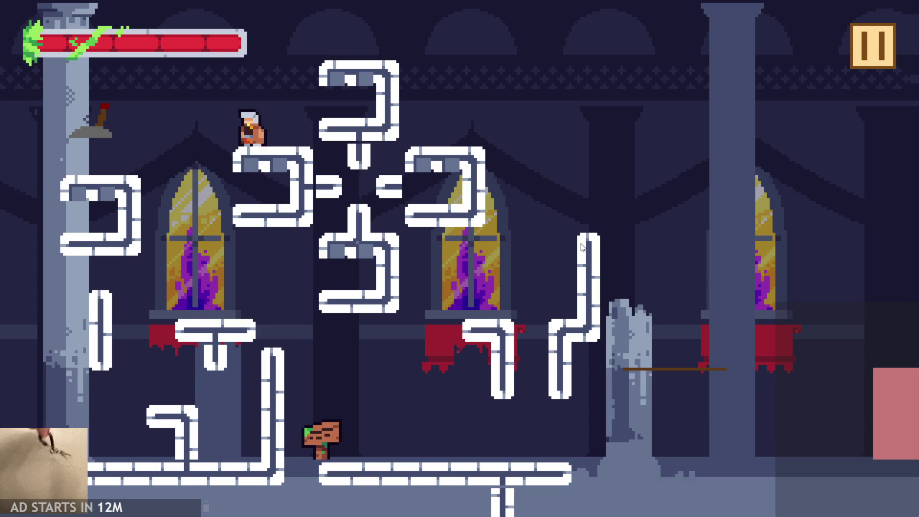
- Climb from the sword ledge back onto the top pipe, then pause the game
key("Left")
key("Up")
key("Right")
key("Left")
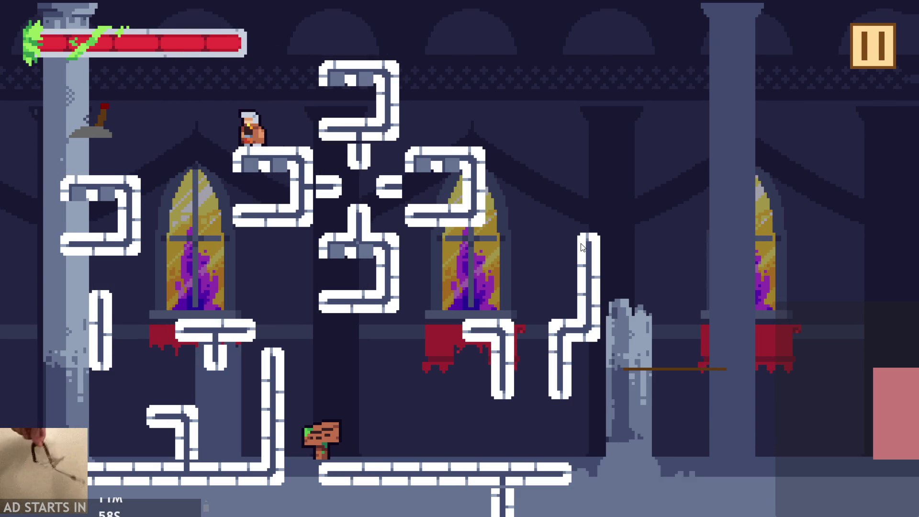
key("Up")
key("Right")
key("Right")
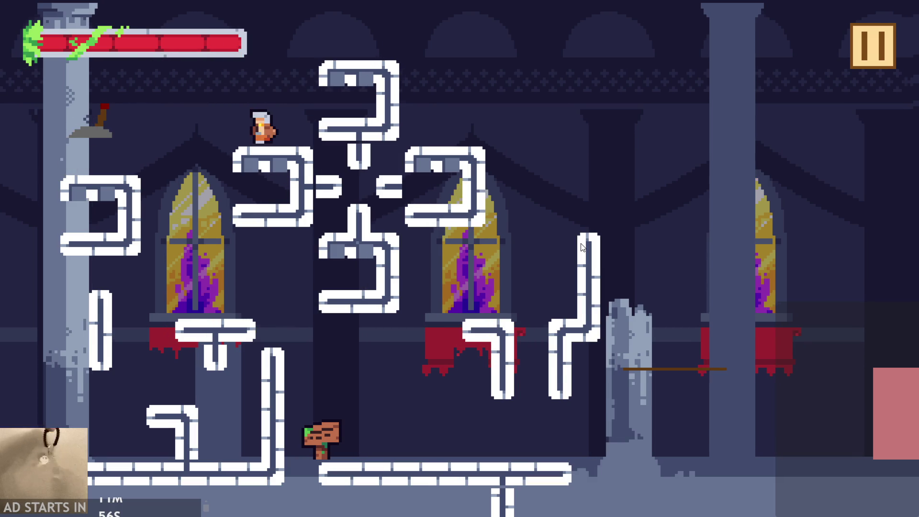
key("Left")
key("Right")
key("Left")
key("Up")
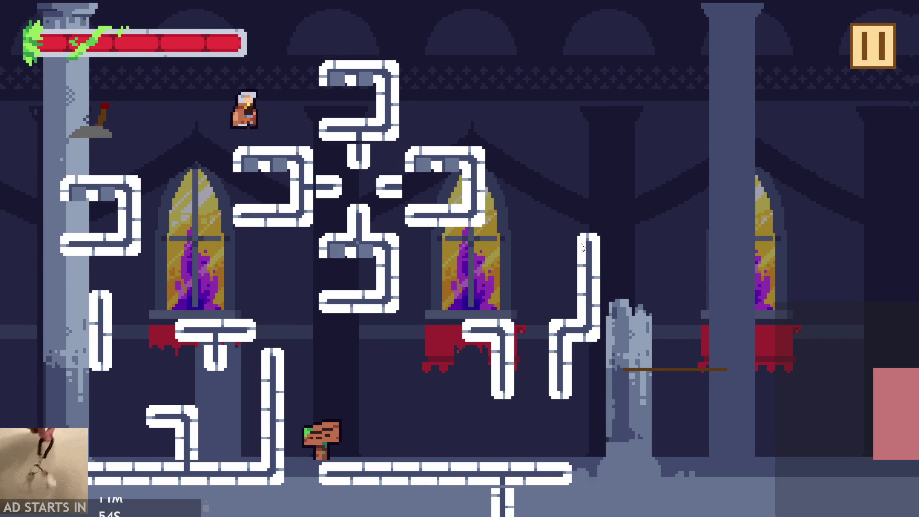
key("Left")
key("Left")
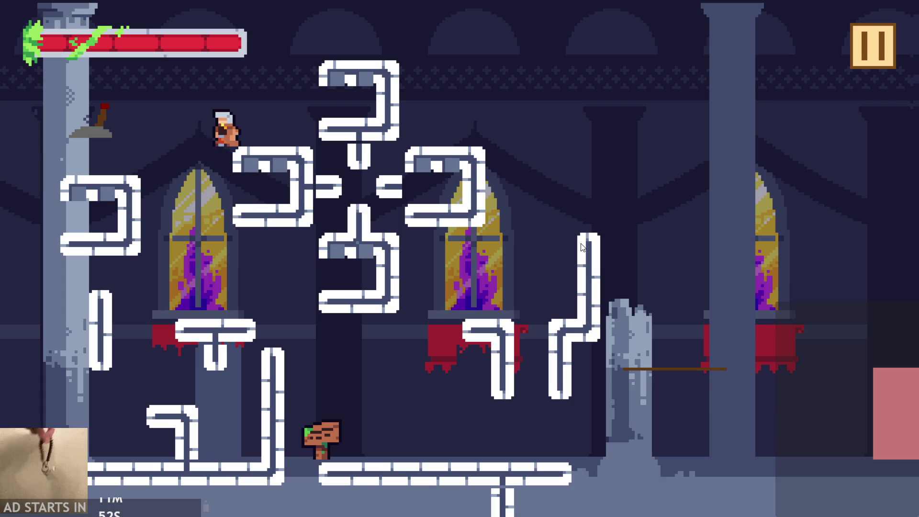
key("Left")
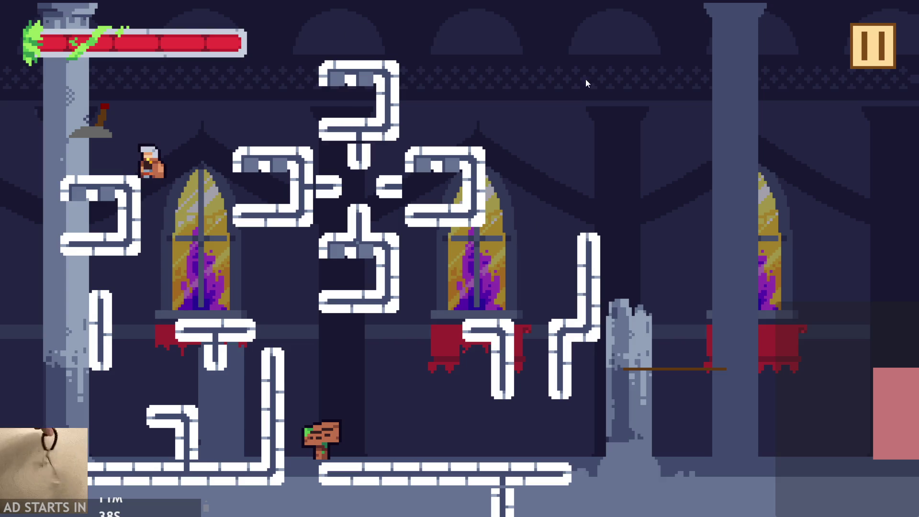
left_click(866, 34)
- Quit the game and review the tr+br and tl+bl lines 177–182 of Script1.gml
left_click(714, 442)
left_click(640, 227)
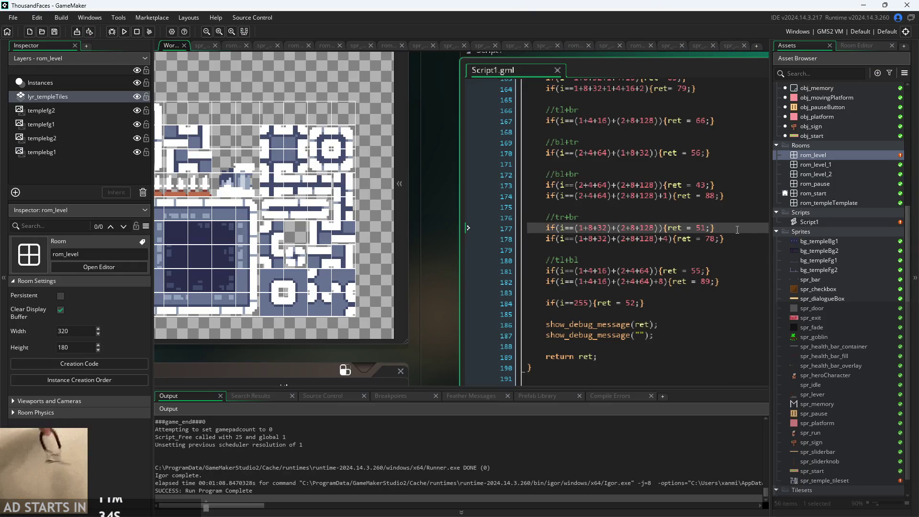
left_click(703, 271)
left_click(718, 280)
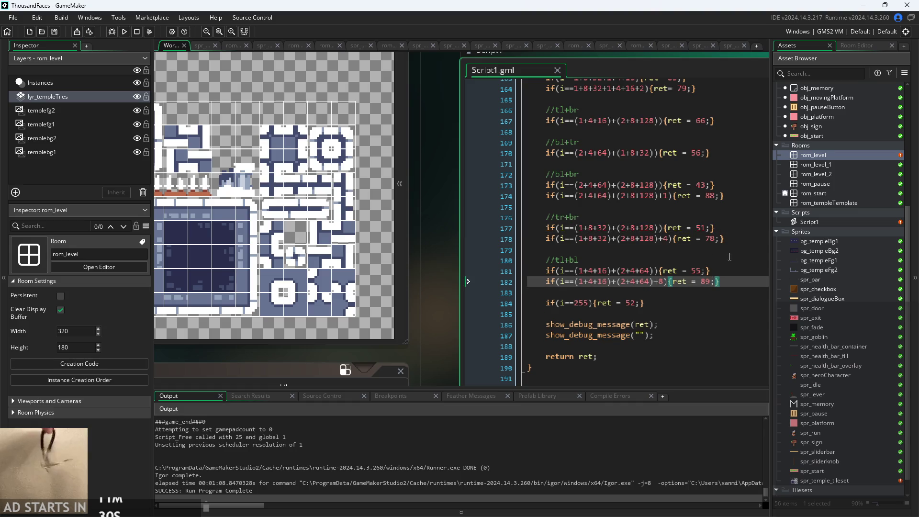
left_click(712, 263)
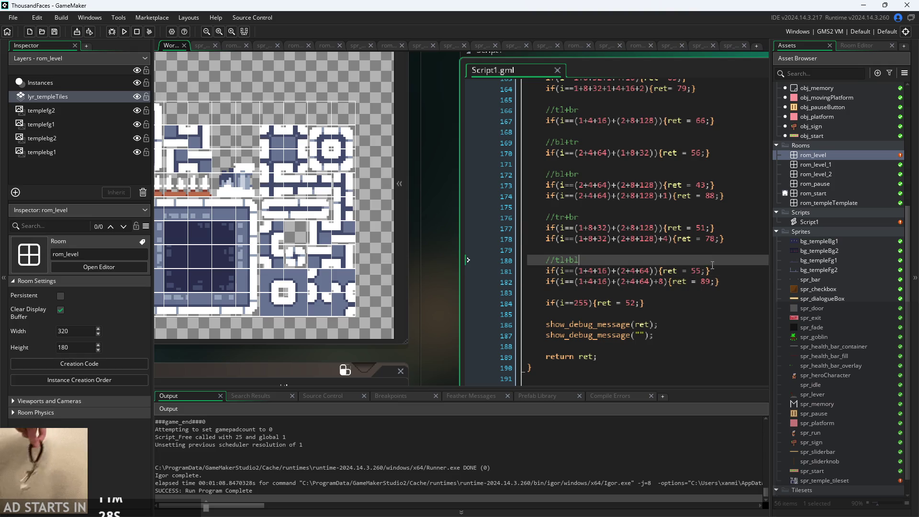
left_click(722, 239)
left_click(722, 228)
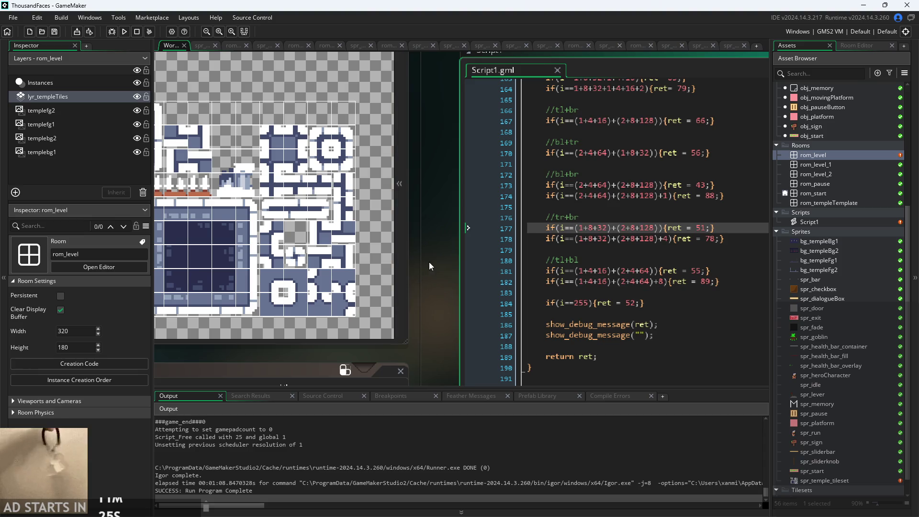
left_click_drag(428, 262, 401, 254)
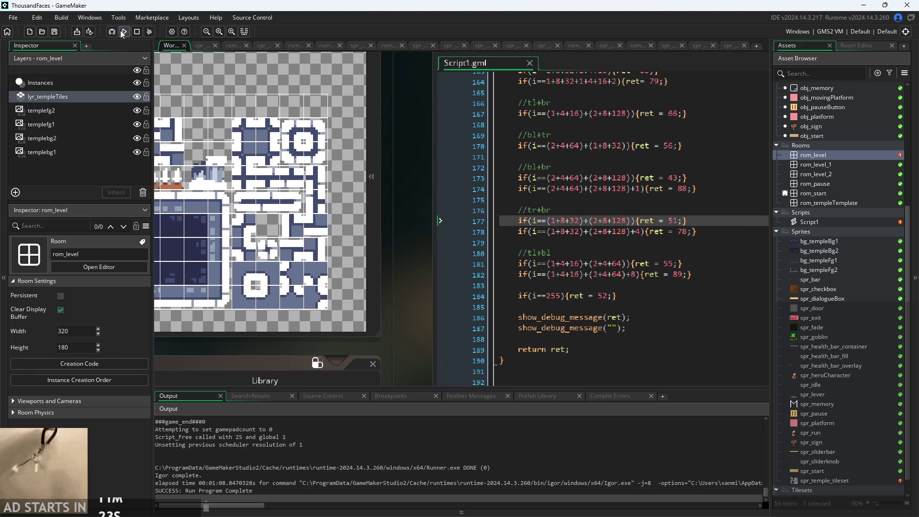
- Paint autotiles along the left column beside the left block in rom_level, then run and start the level
double_click(843, 154)
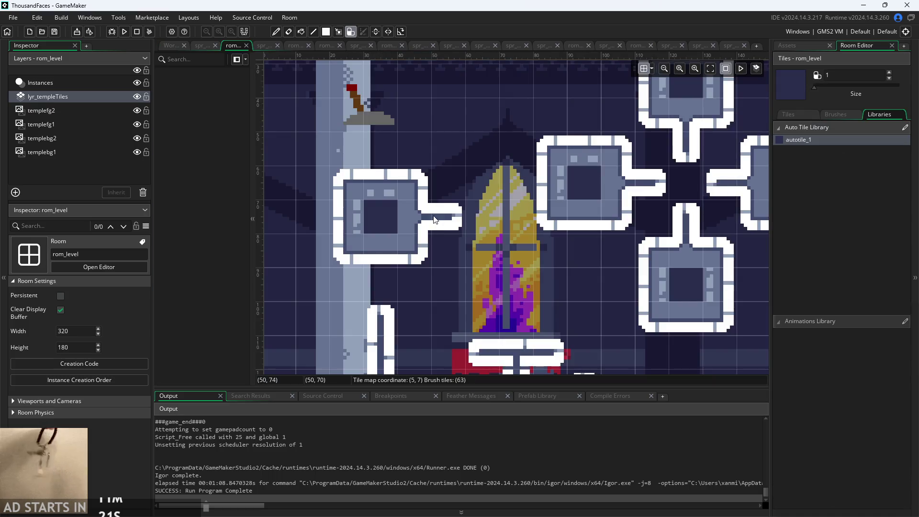
scroll(452, 229, "up", 3)
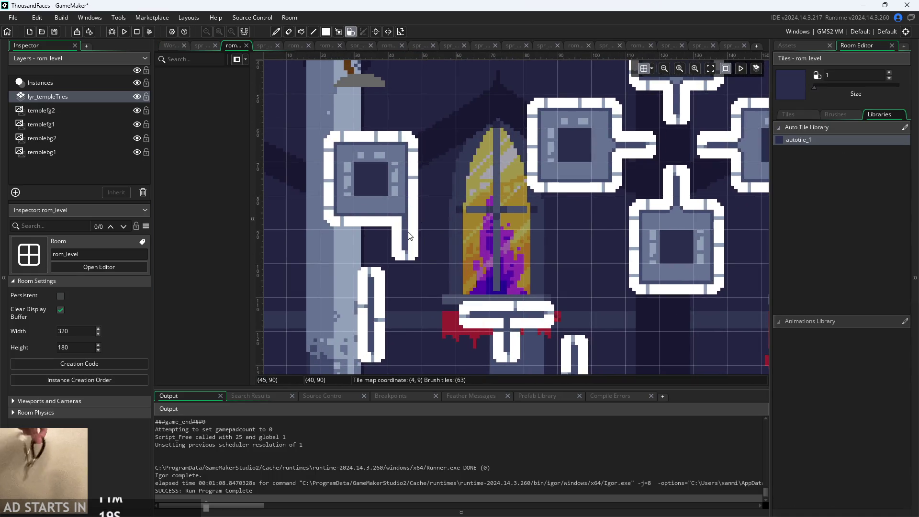
left_click_drag(445, 223, 438, 131)
mouse_move(323, 150)
left_mouse_down()
mouse_move(315, 144)
mouse_move(334, 114)
mouse_move(300, 233)
mouse_move(328, 242)
mouse_move(309, 240)
left_mouse_up()
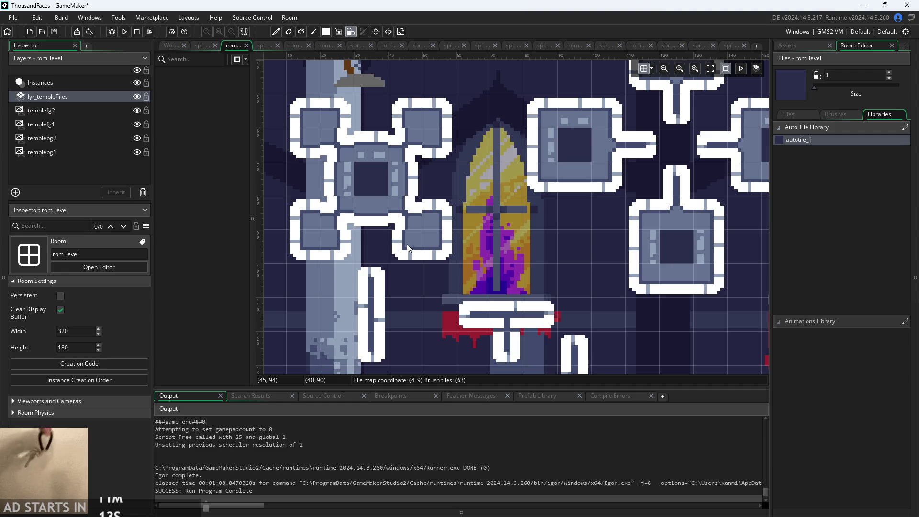
left_click(124, 31)
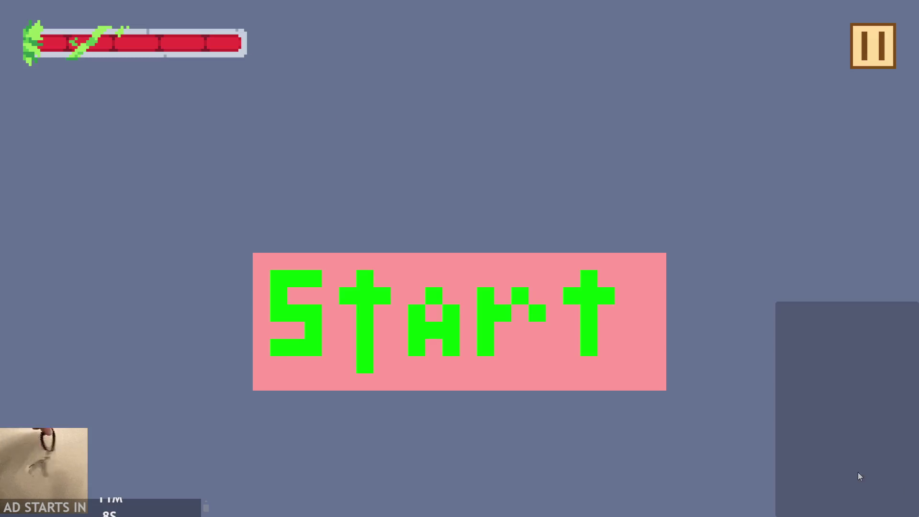
left_click(525, 338)
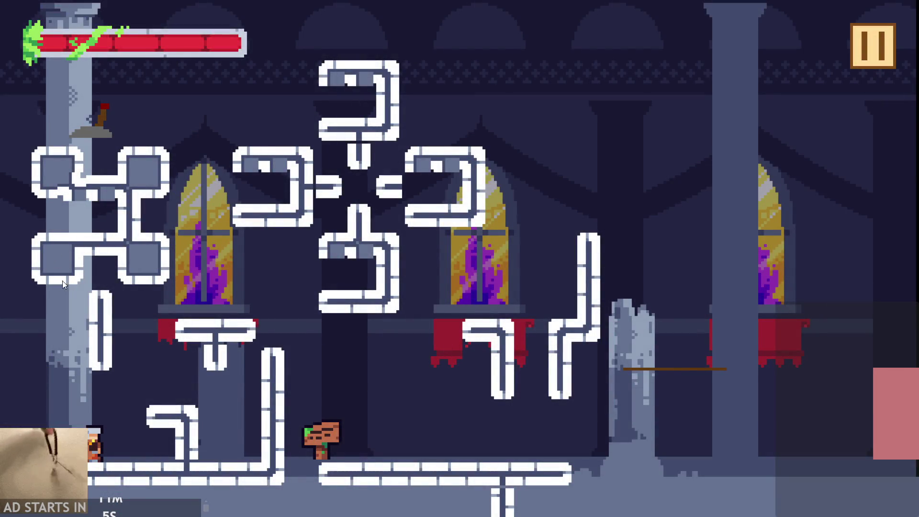
key("Right")
key("Left")
key("space")
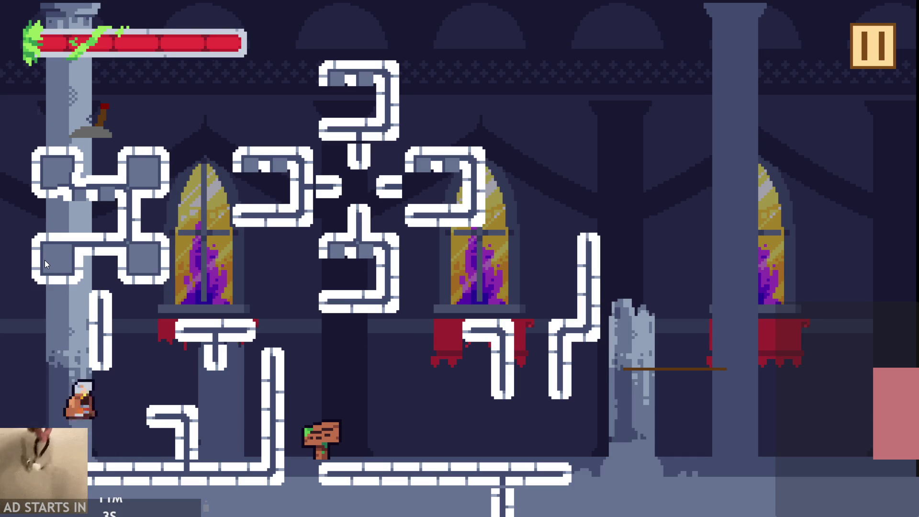
key("Right")
key("space")
key("Right")
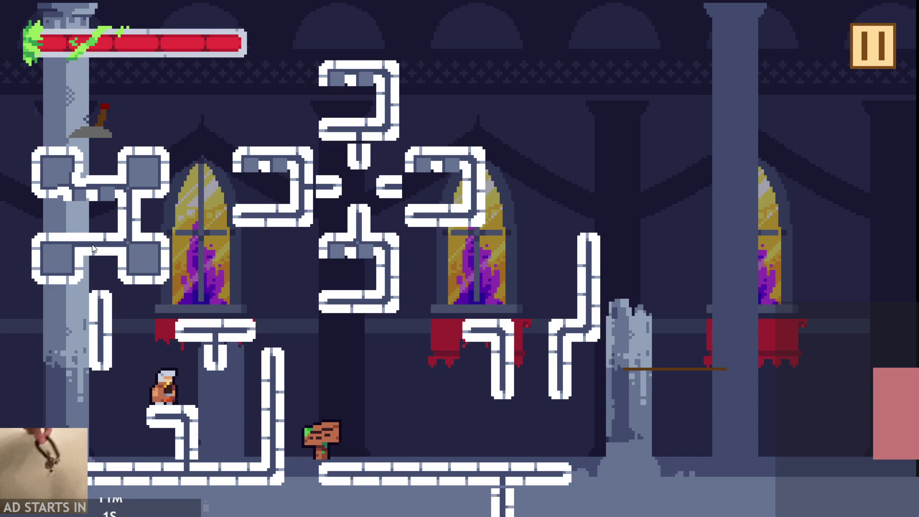
key("space")
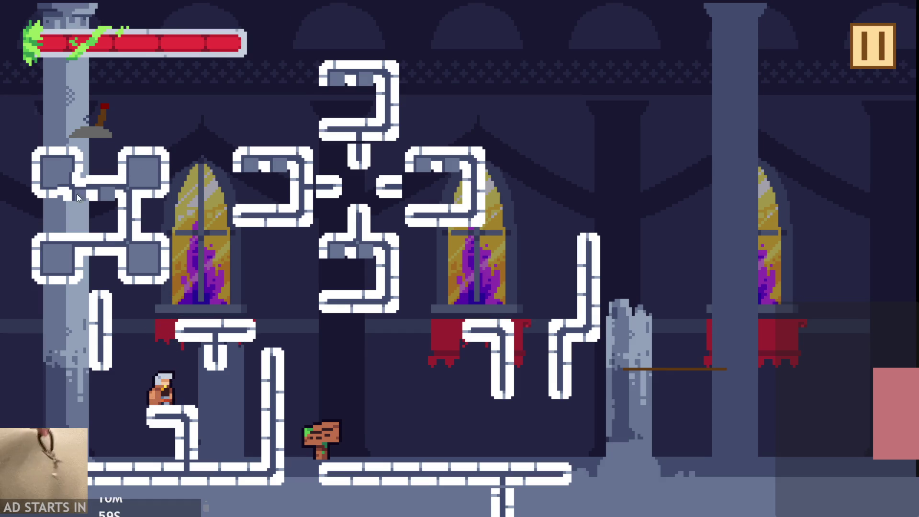
key("Left")
key("space")
key("Right")
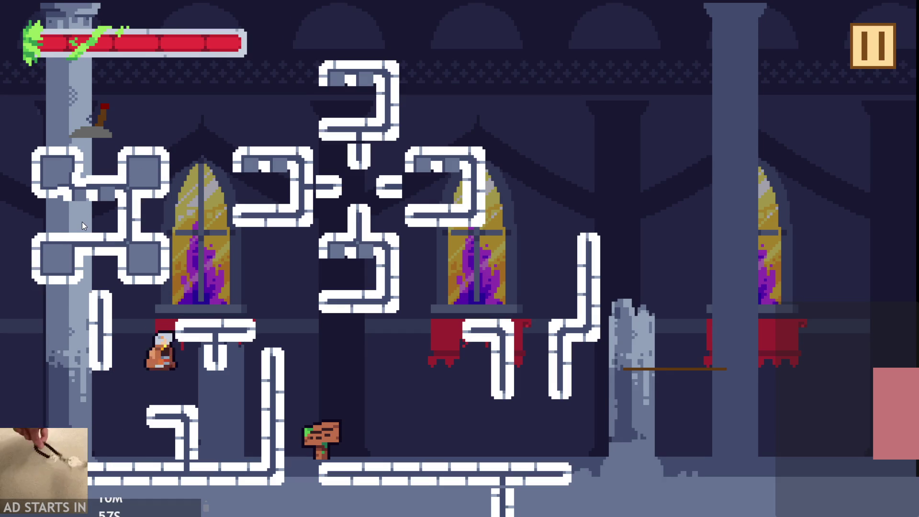
key("Left")
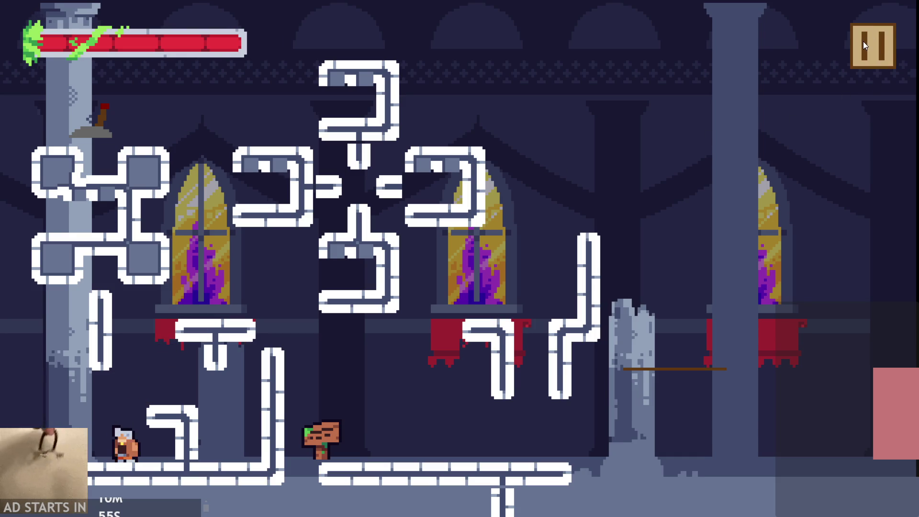
key("space")
key("Right")
key("Left")
key("space")
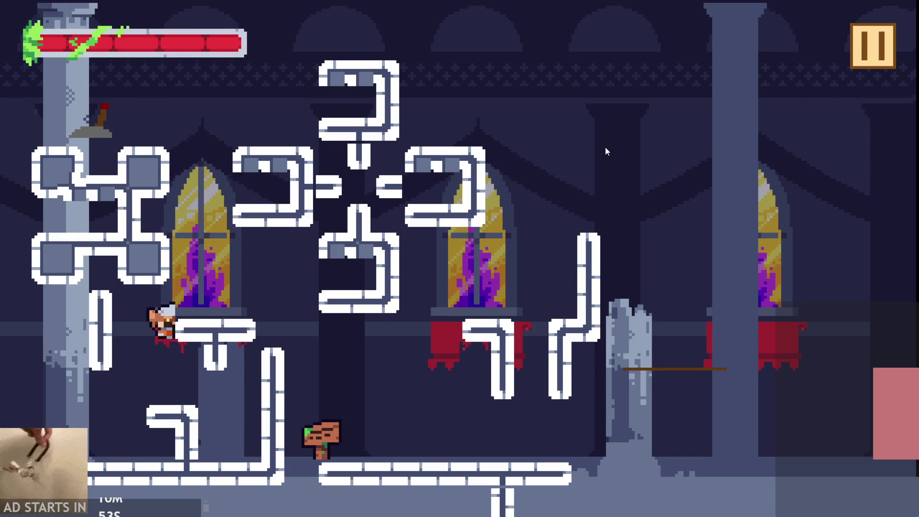
key("space")
key("Left")
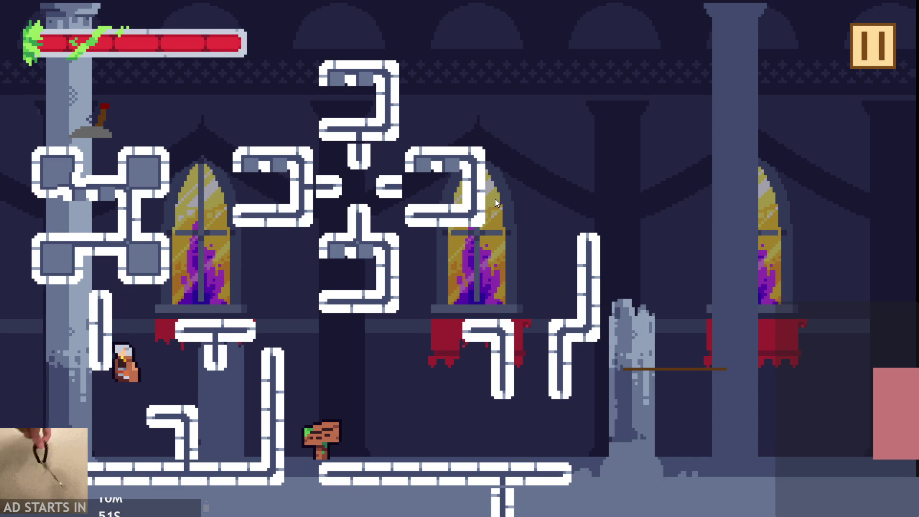
key("Right")
key("space")
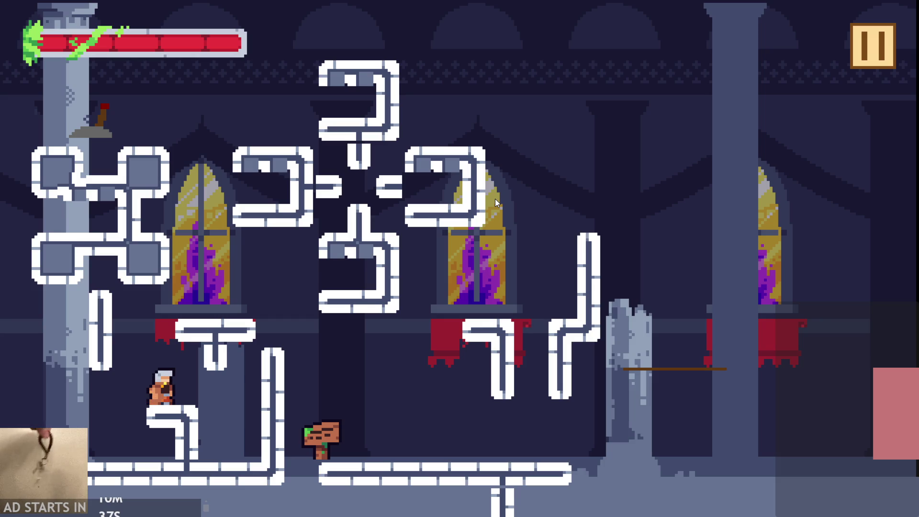
key("Right")
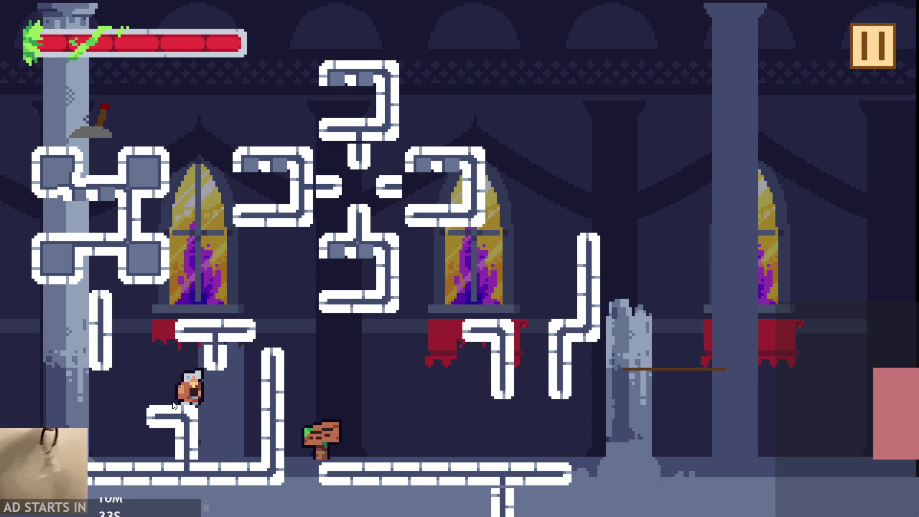
key("Left")
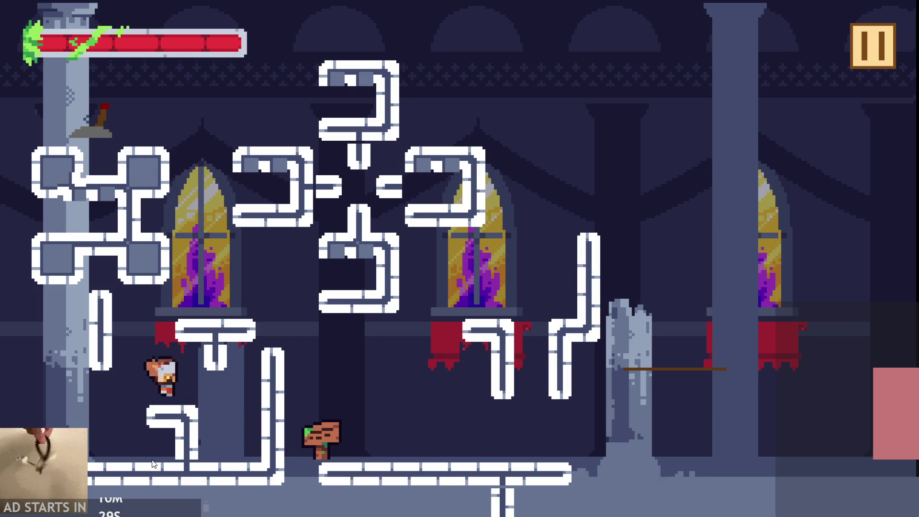
key("Left")
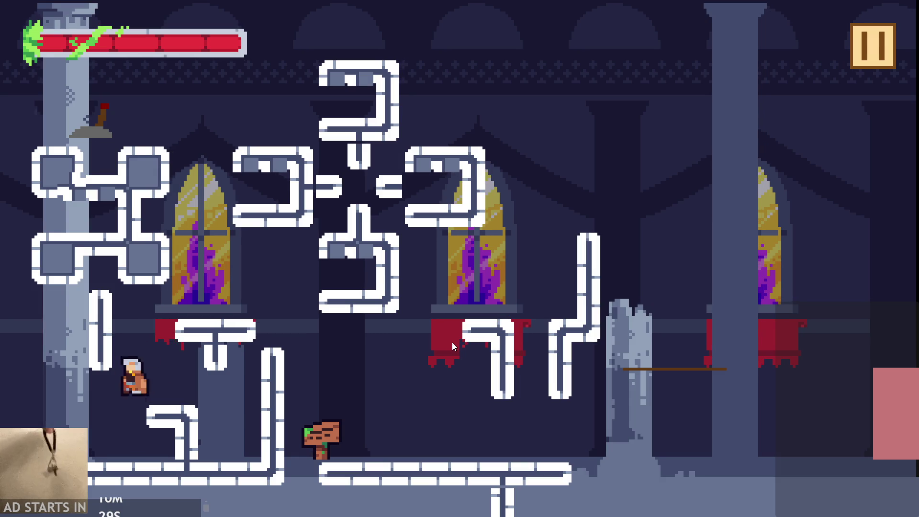
key("space")
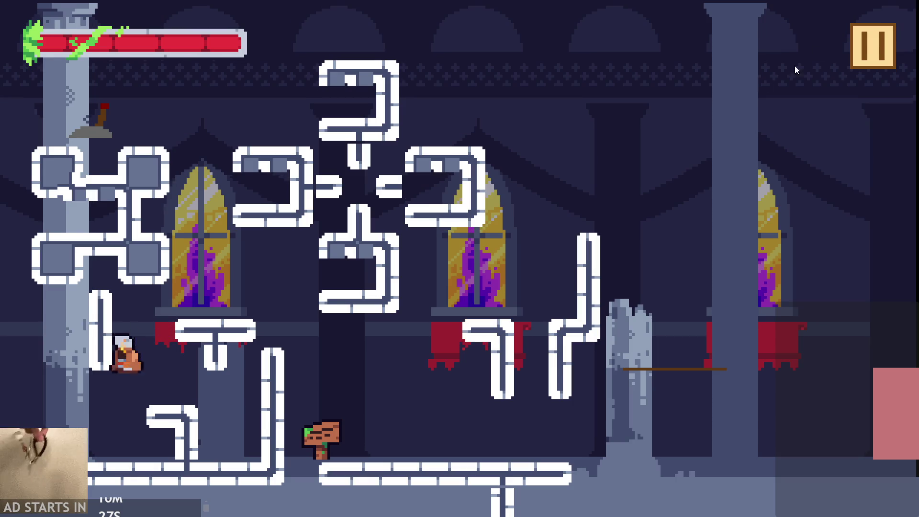
key("Left")
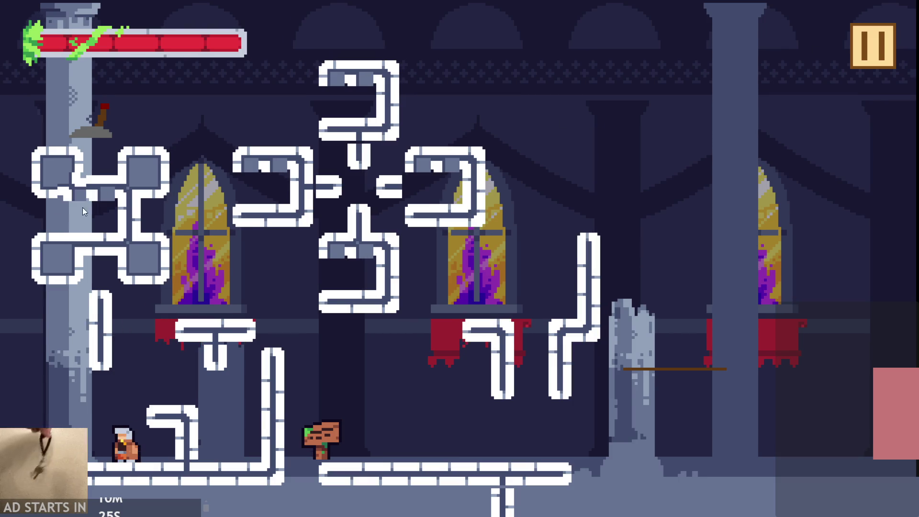
key("space")
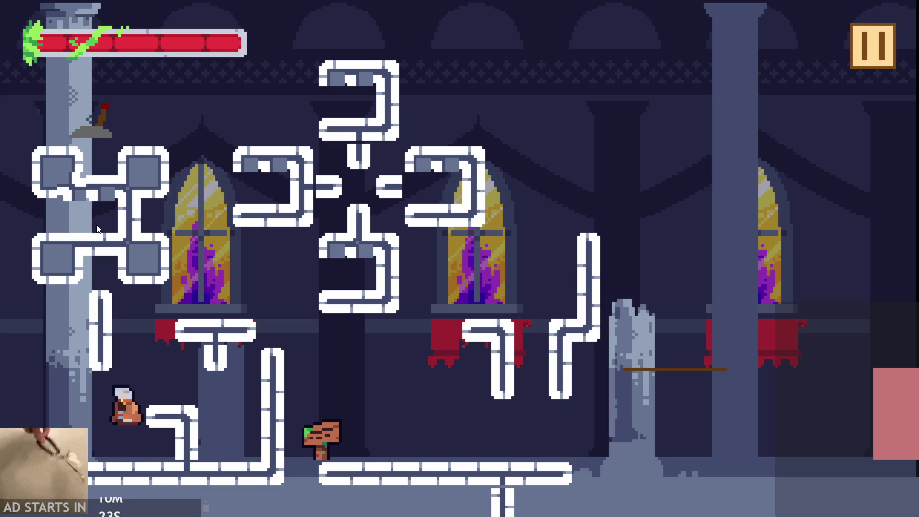
key("Right")
key("Left")
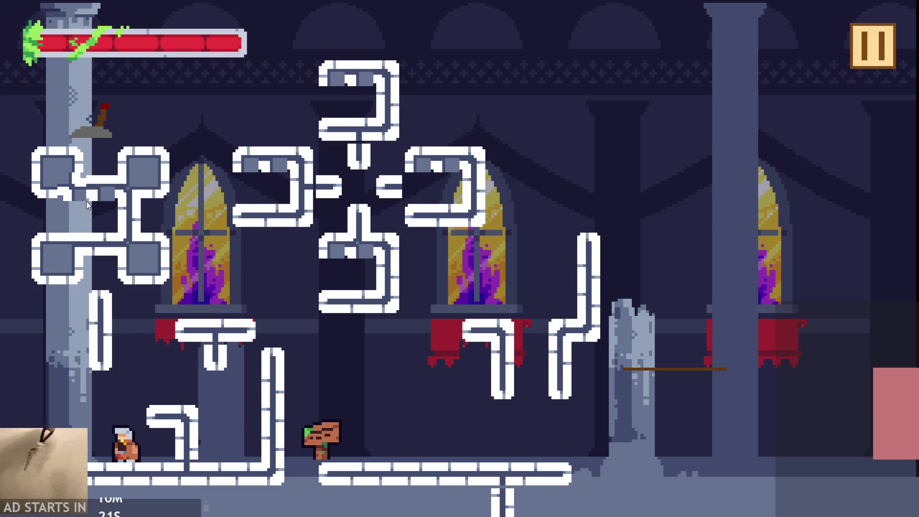
key("space")
key("Right")
left_click(876, 71)
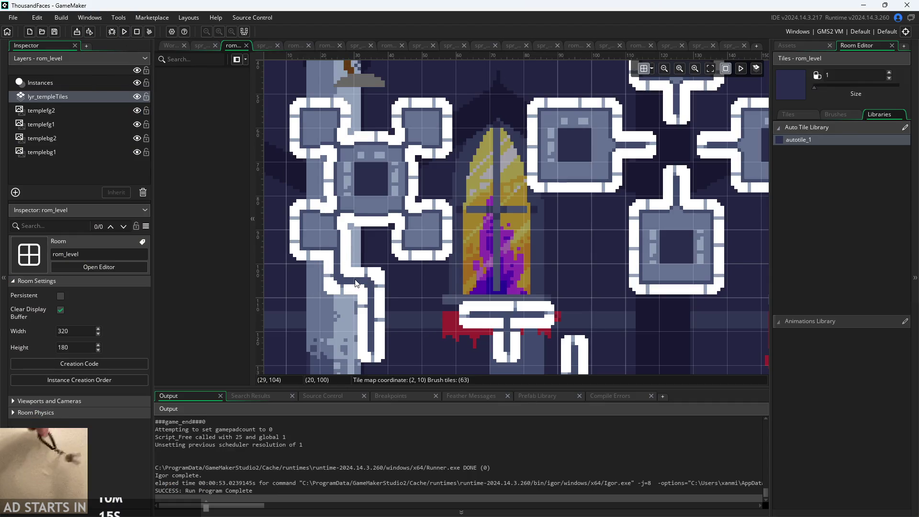
- Paint autotiles over the pillar area beside the left window and extend the cluster one block right
left_click(338, 274)
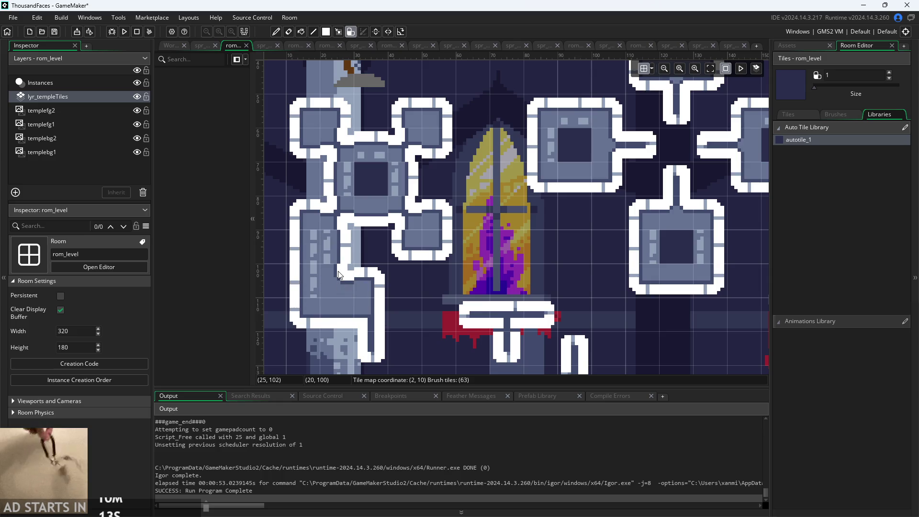
scroll(499, 352, "up", 3)
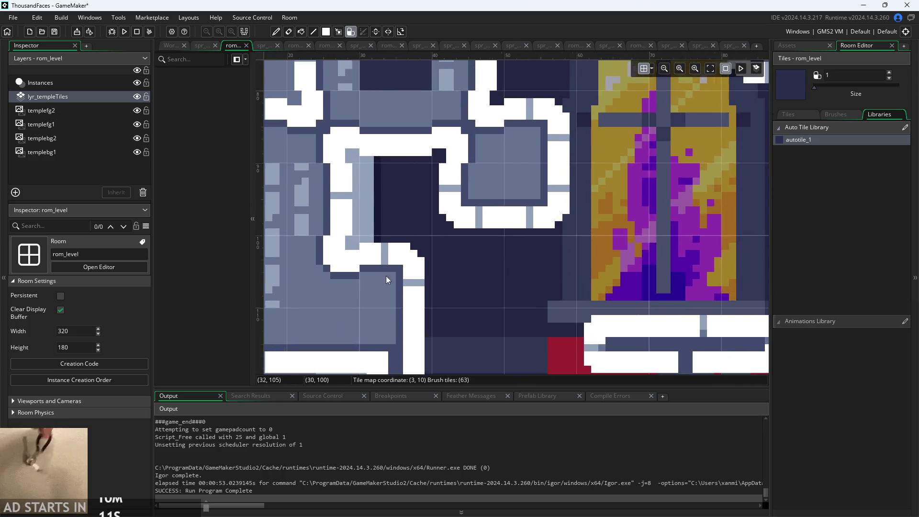
scroll(529, 336, "down", 3)
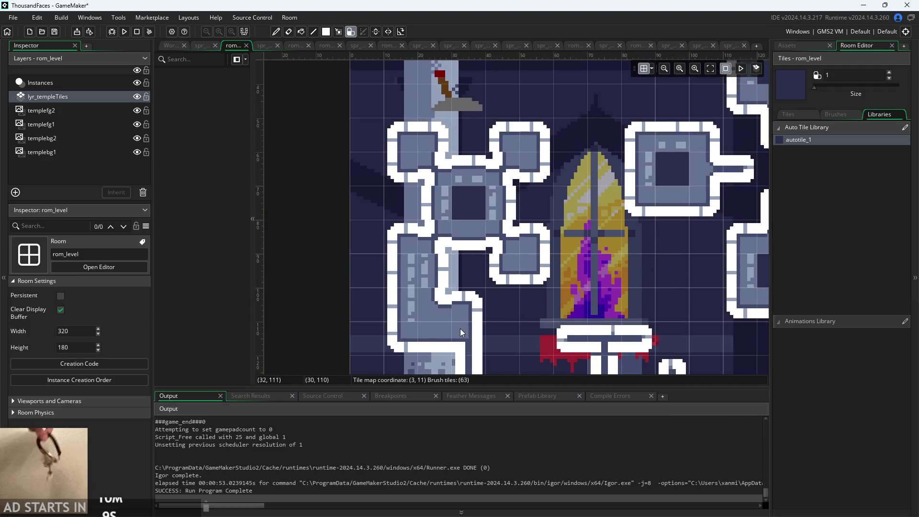
left_click(468, 338)
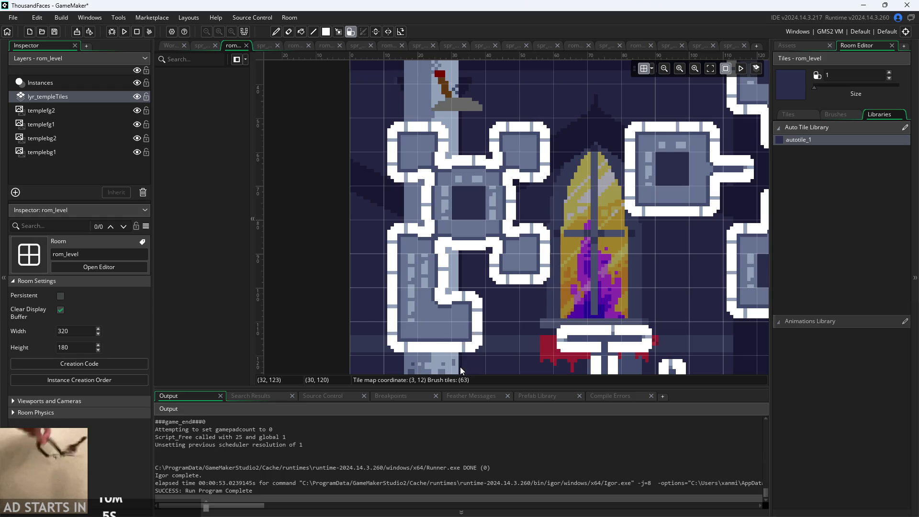
scroll(460, 341, "down", 1)
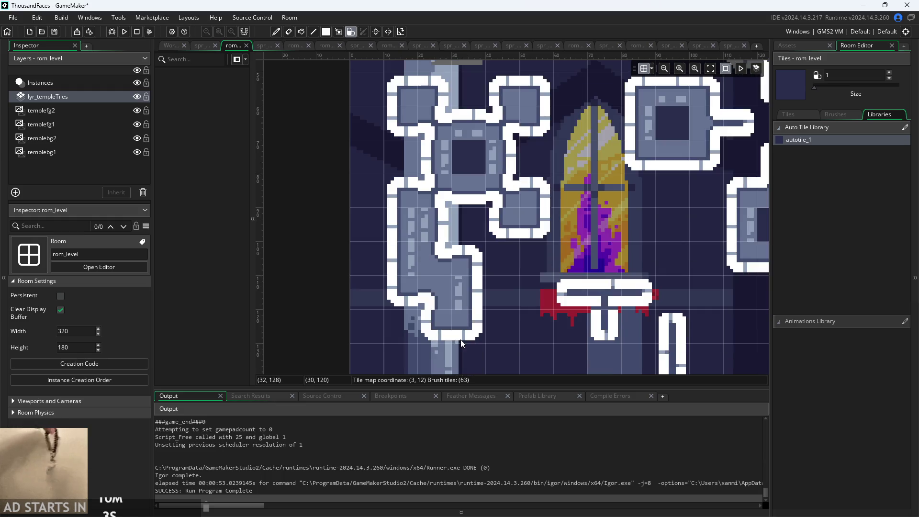
left_click_drag(465, 327, 486, 322)
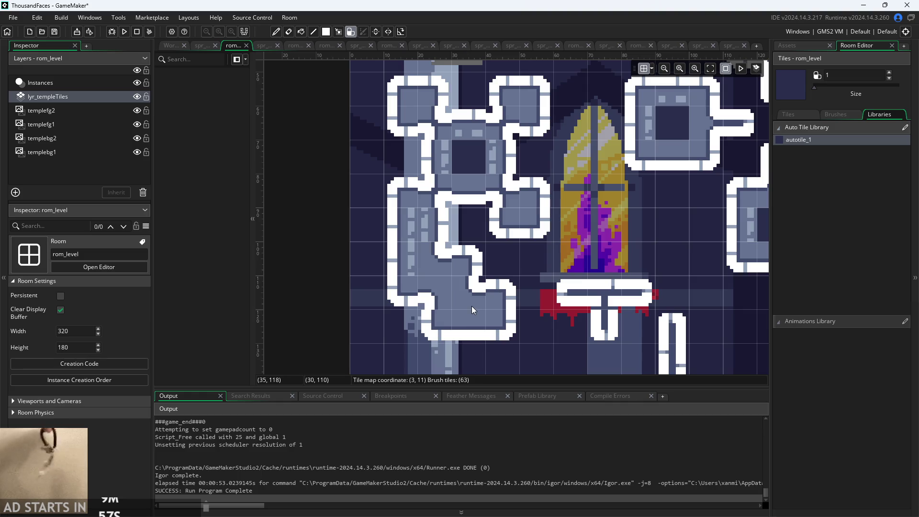
- Erase the cluster's right extension and bottom tile, then repaint it into an L-shape
right_click(479, 291)
right_click(466, 326)
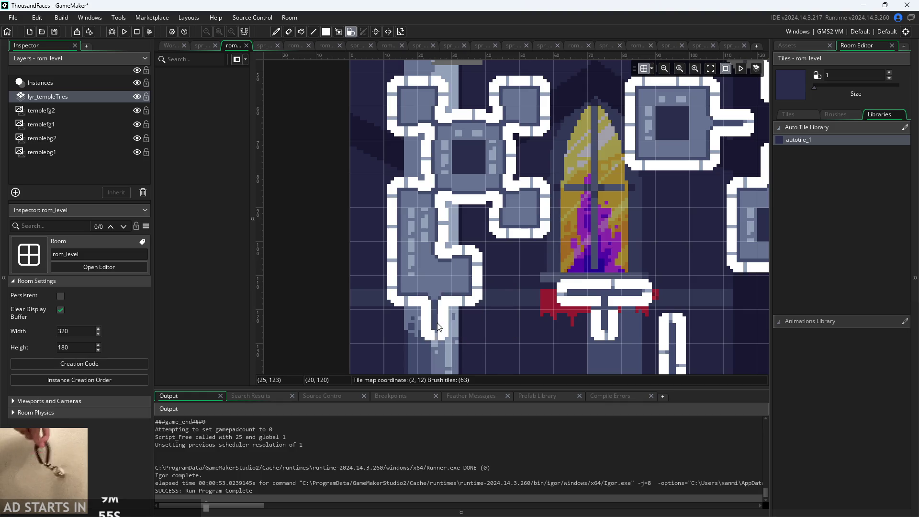
right_click(436, 290)
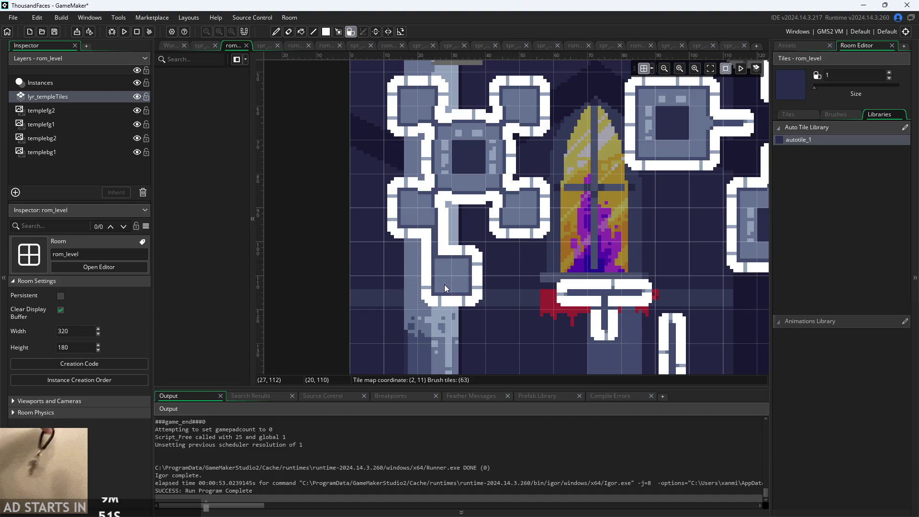
left_click(444, 285)
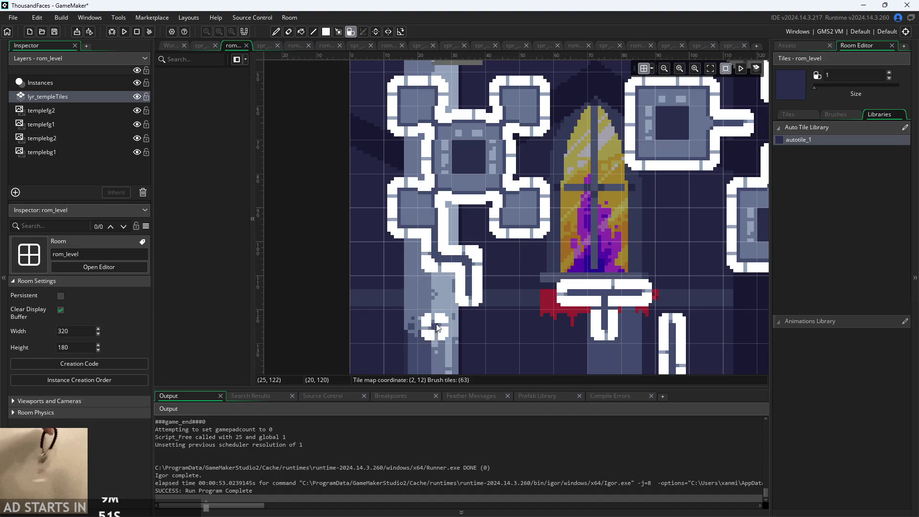
left_click(409, 295)
left_click(411, 276)
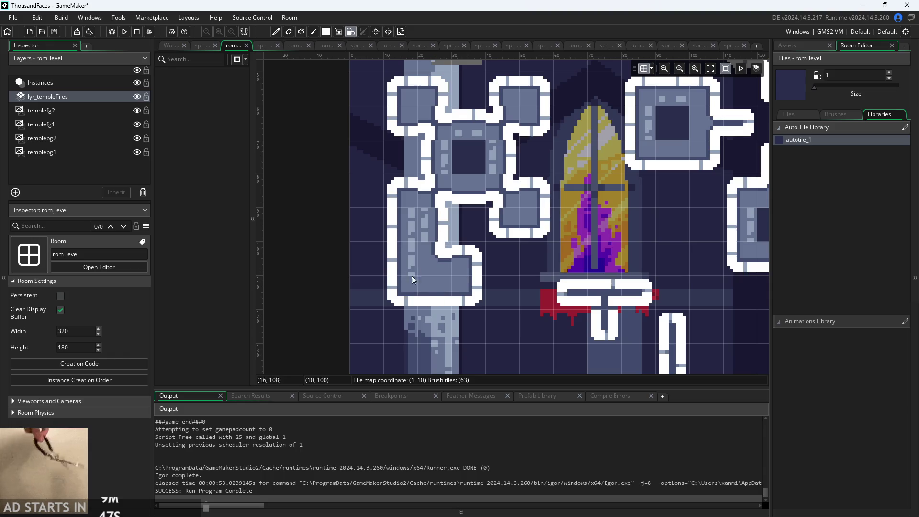
- Add wall tiles closing the L-shape's bottom, then return to the Script1.gml workspace
scroll(530, 331, "up", 2)
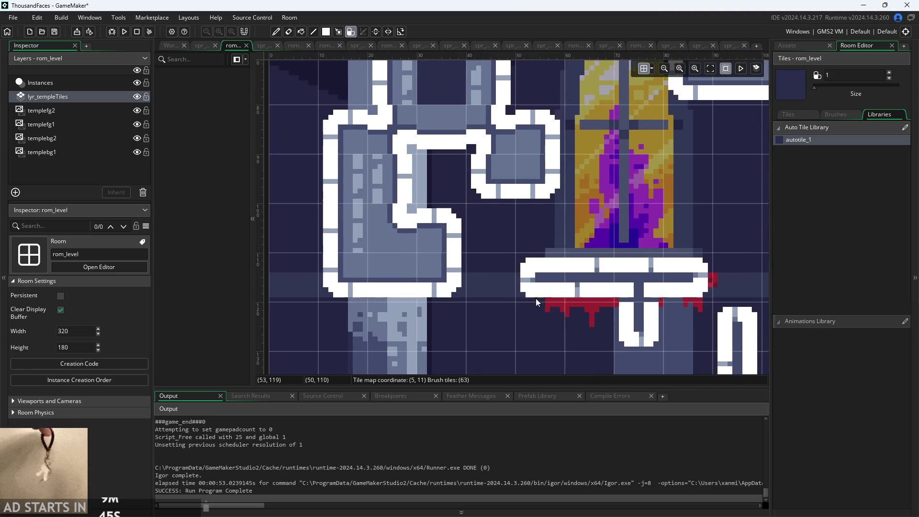
scroll(471, 321, "down", 2)
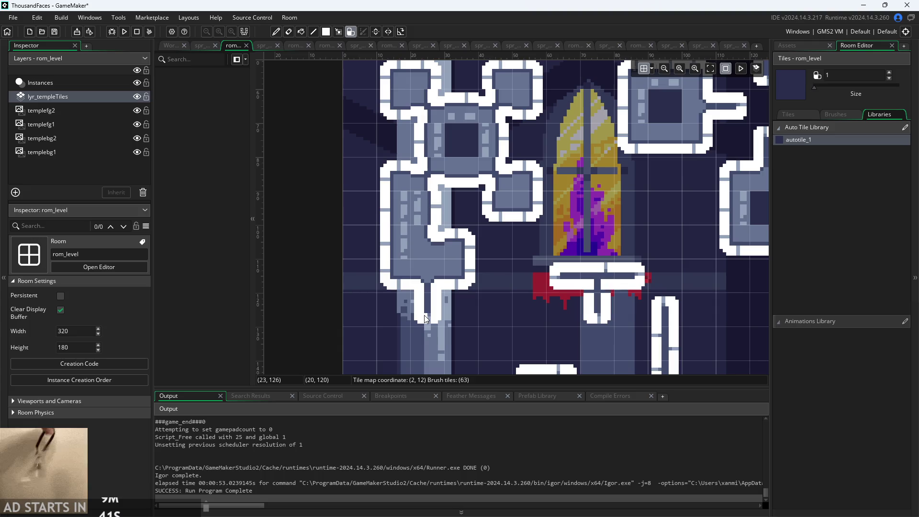
left_click(425, 319)
scroll(475, 332, "up", 2)
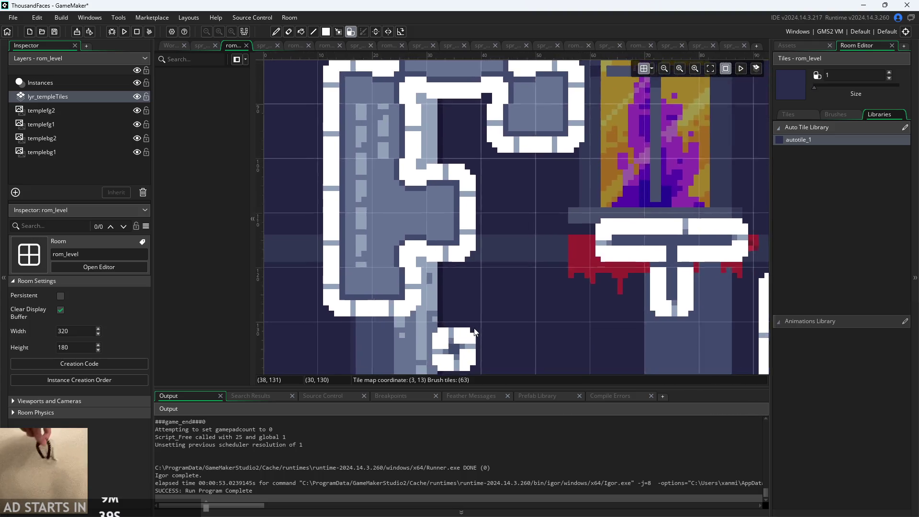
scroll(475, 331, "up", 1)
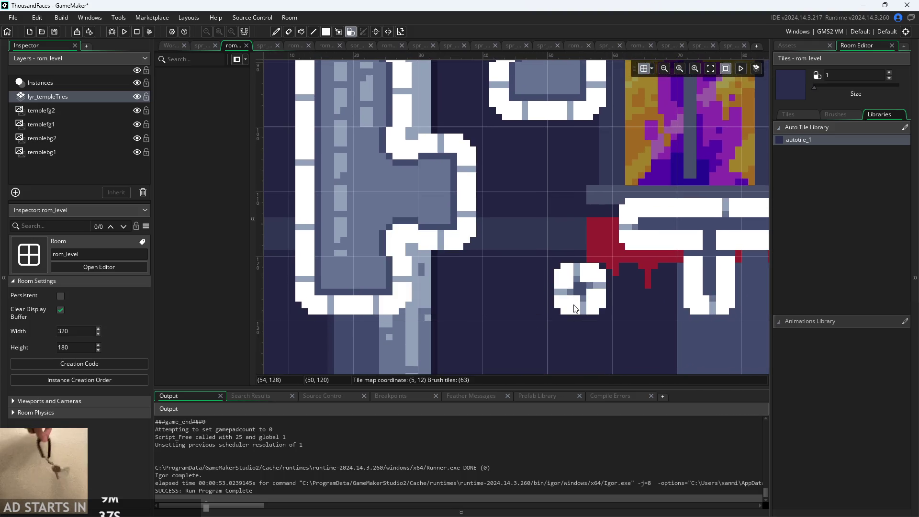
scroll(547, 272, "down", 5)
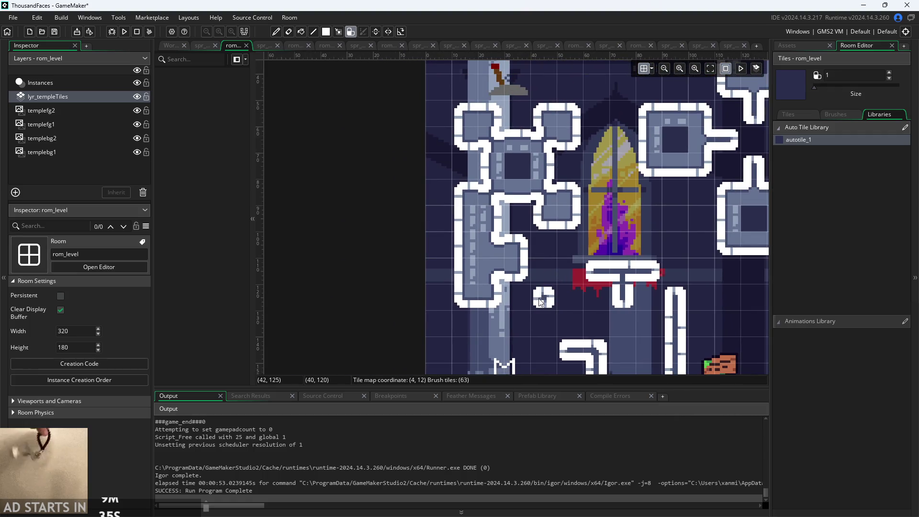
left_click(450, 307)
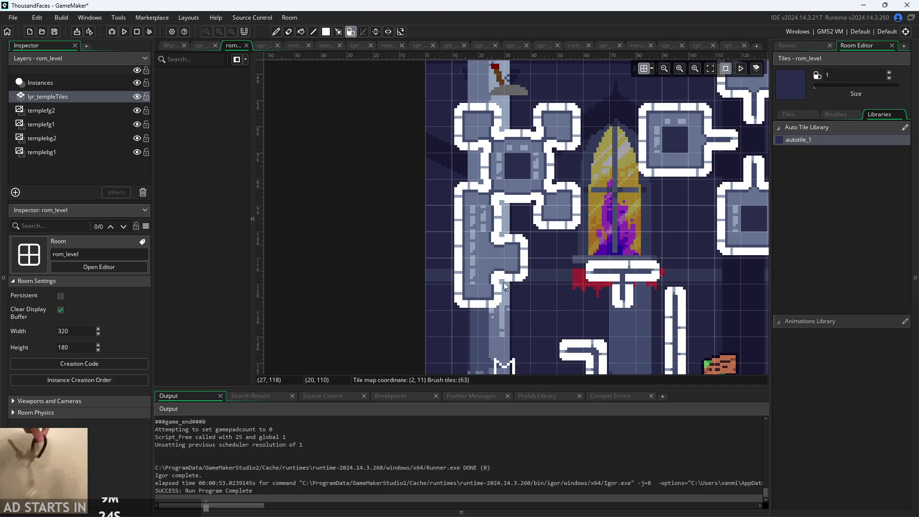
left_click(165, 46)
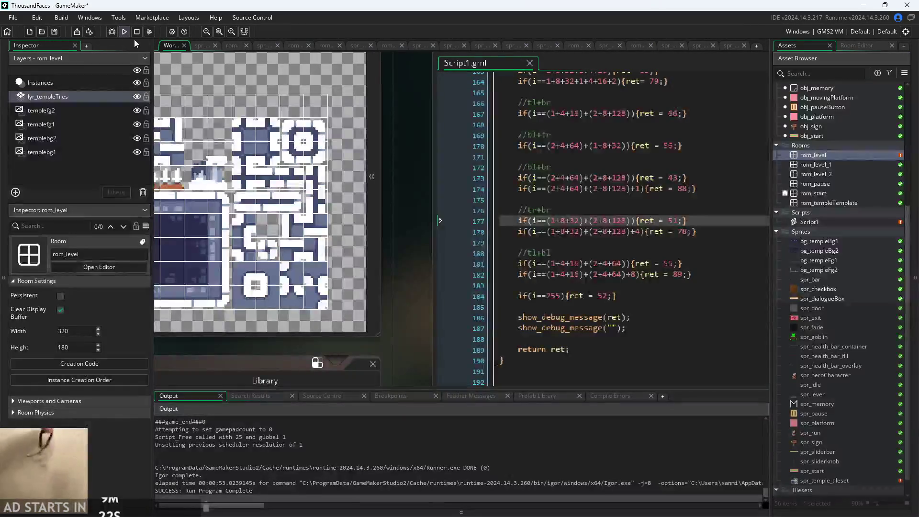
scroll(362, 179, "up", 3)
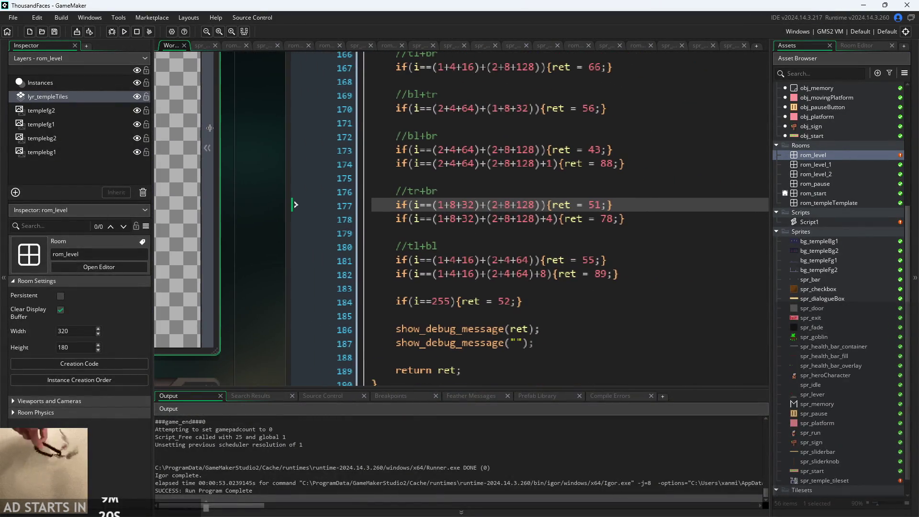
left_click_drag(254, 162, 154, 128)
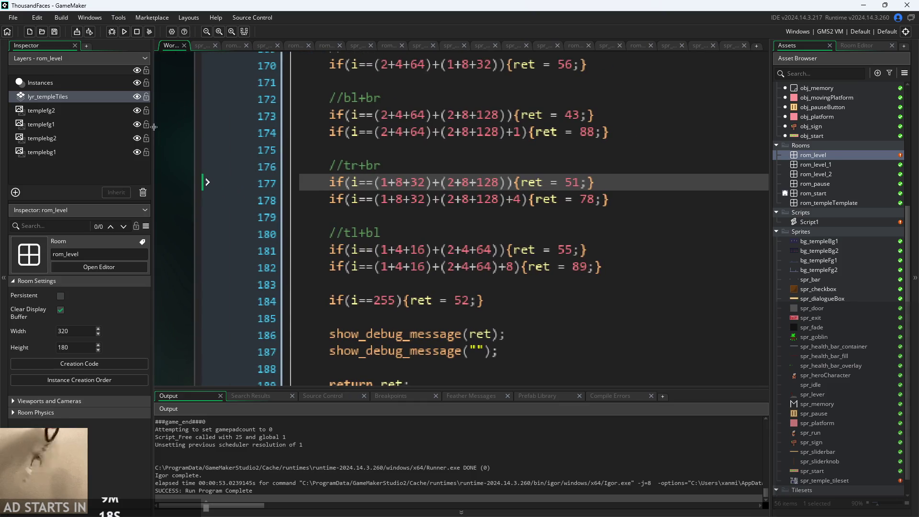
scroll(171, 133, "down", 2)
mouse_move(199, 199)
left_mouse_down()
mouse_move(289, 207)
mouse_move(266, 206)
left_mouse_up()
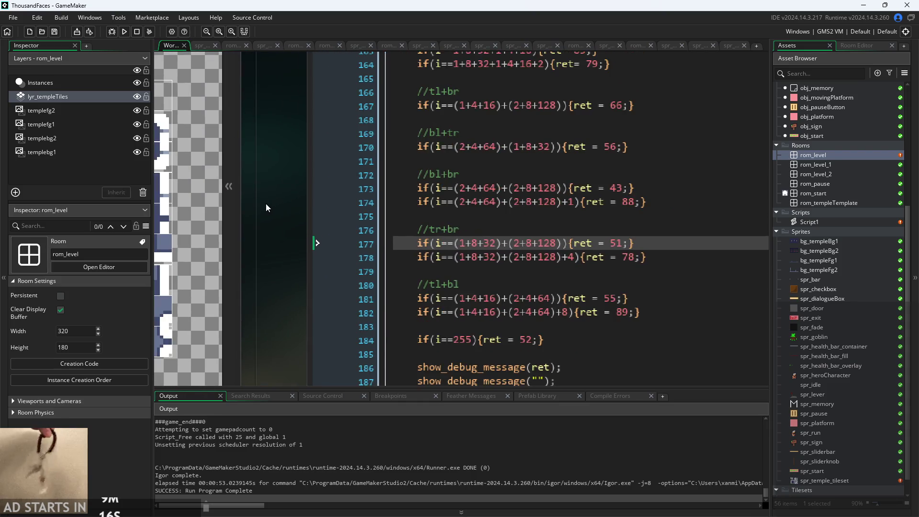
scroll(199, 171, "up", 1)
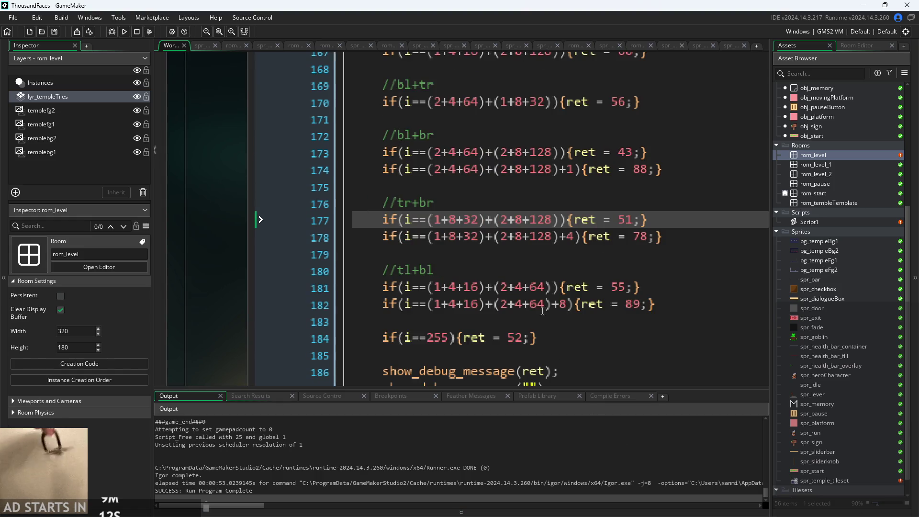
left_click(482, 221)
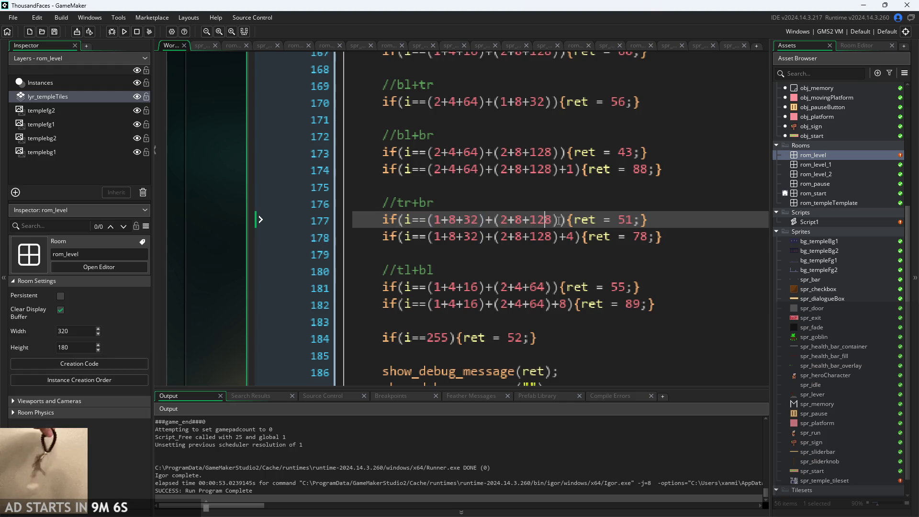
mouse_move(272, 241)
left_mouse_down()
mouse_move(302, 266)
mouse_move(396, 279)
mouse_move(449, 257)
mouse_move(642, 255)
left_mouse_up()
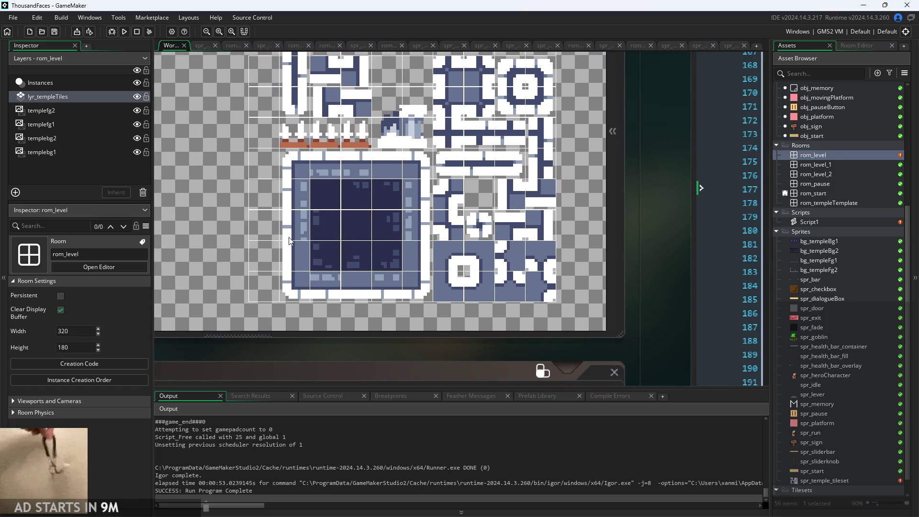
left_click_drag(659, 266, 608, 294)
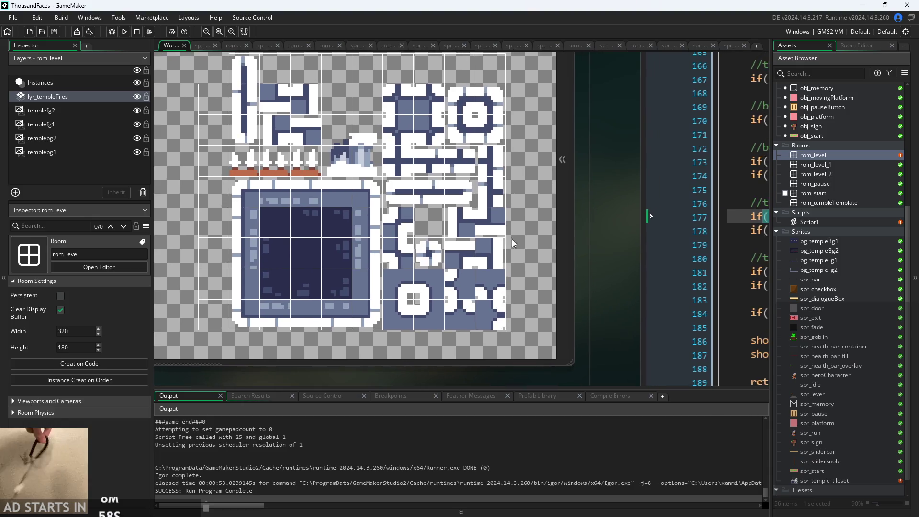
scroll(601, 240, "right", 5)
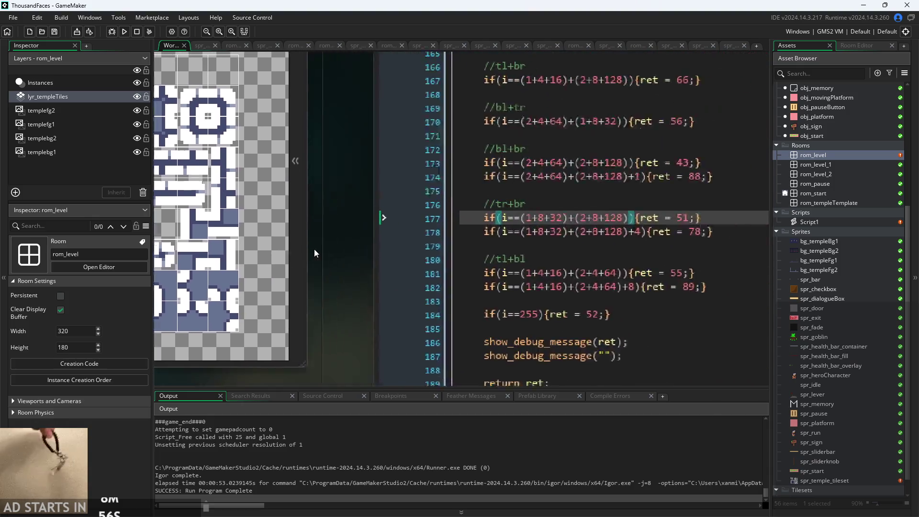
left_click(582, 263)
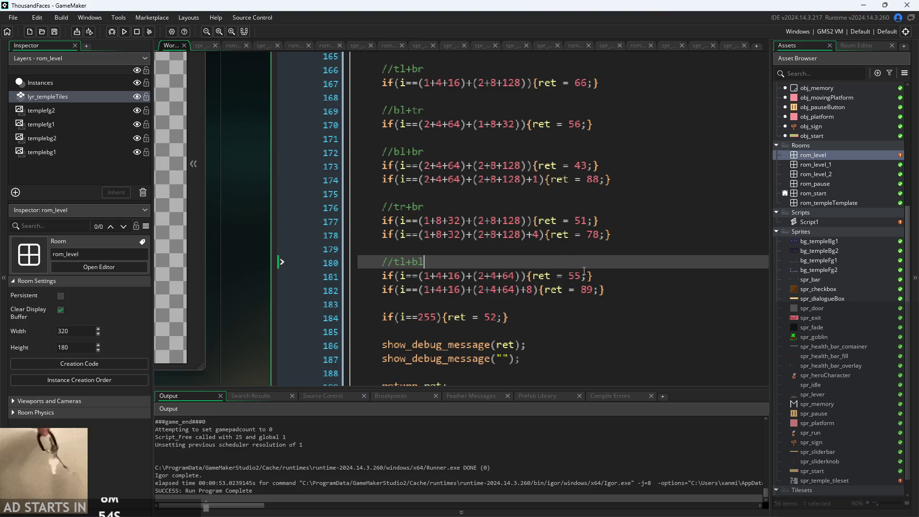
left_click(581, 275)
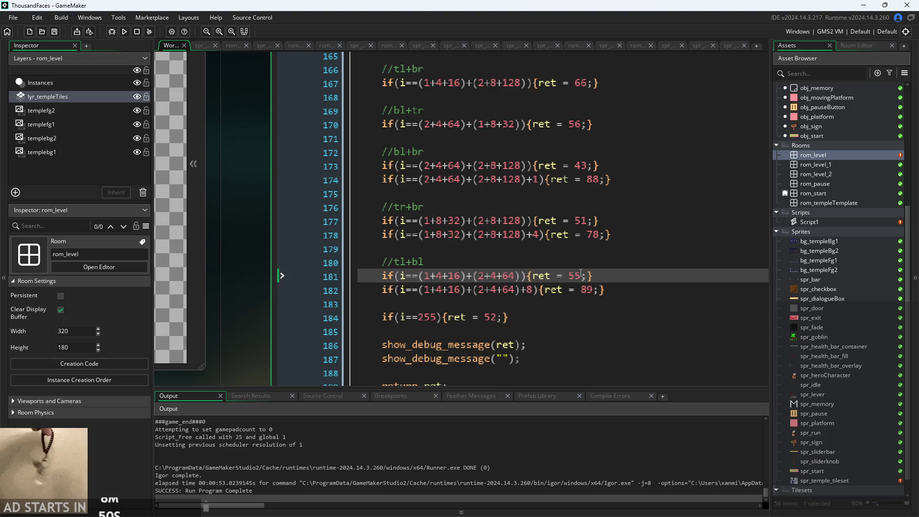
scroll(237, 245, "left", 2)
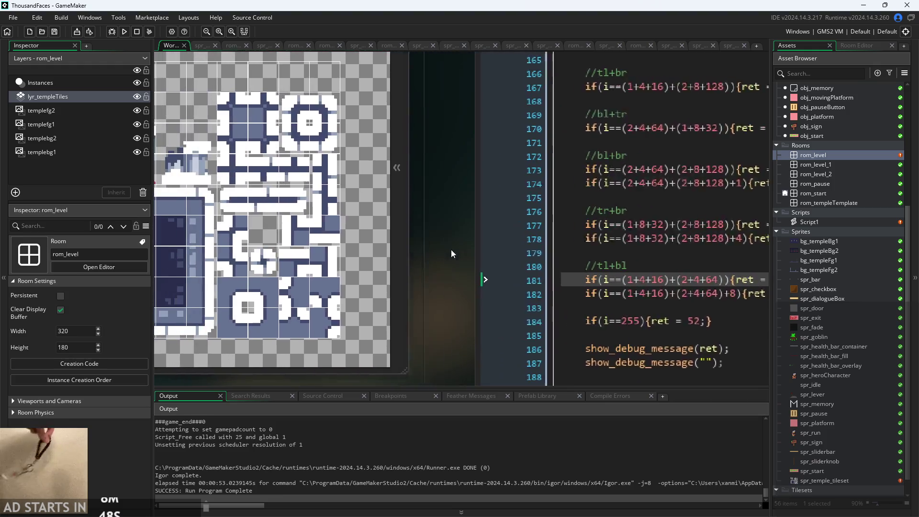
scroll(406, 247, "right", 1)
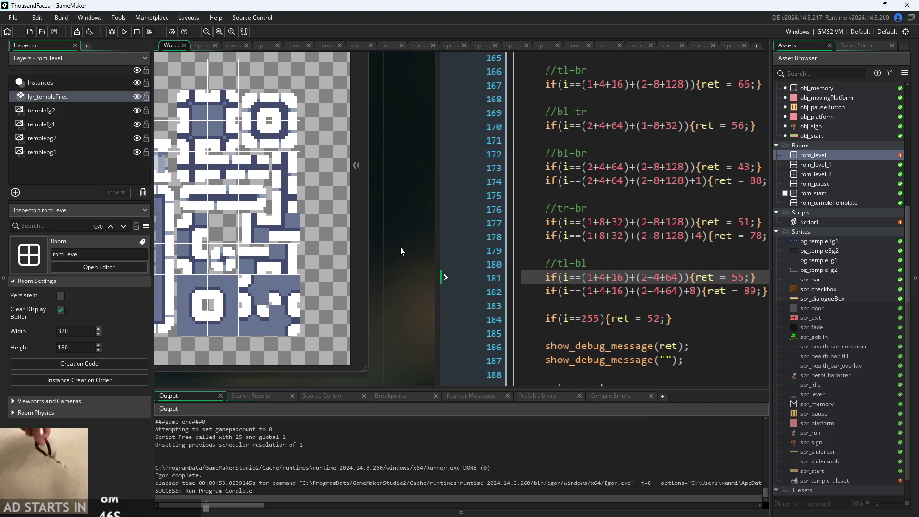
scroll(399, 247, "right", 1)
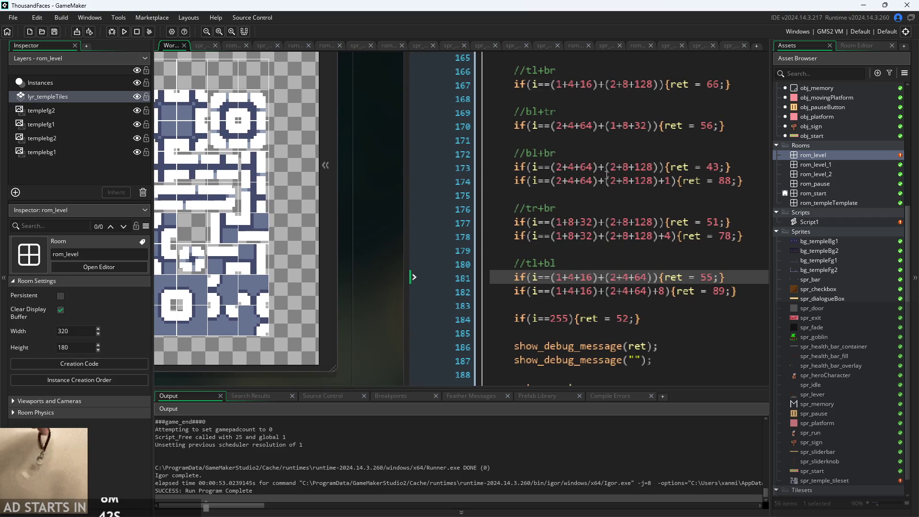
left_click(674, 184)
left_click(673, 192)
left_click(673, 187)
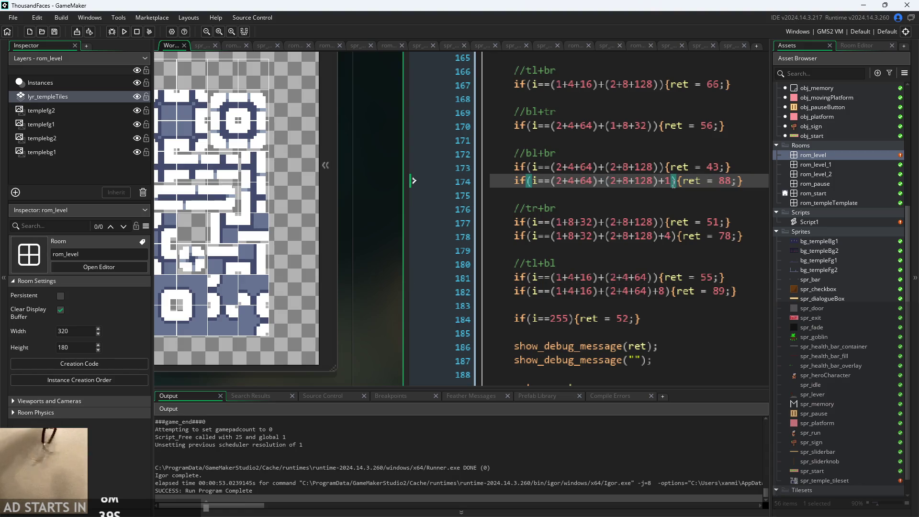
left_click(676, 236)
left_click(654, 236)
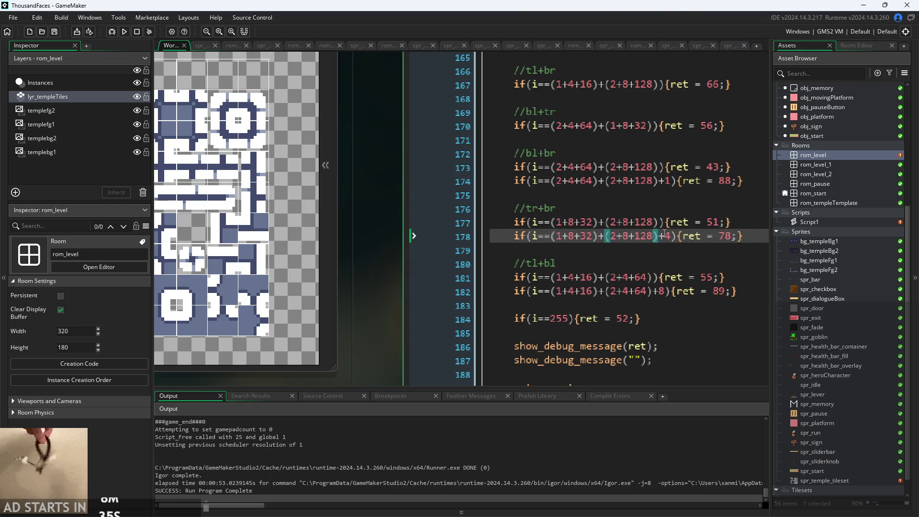
key("Right")
key("Right")
key("Right")
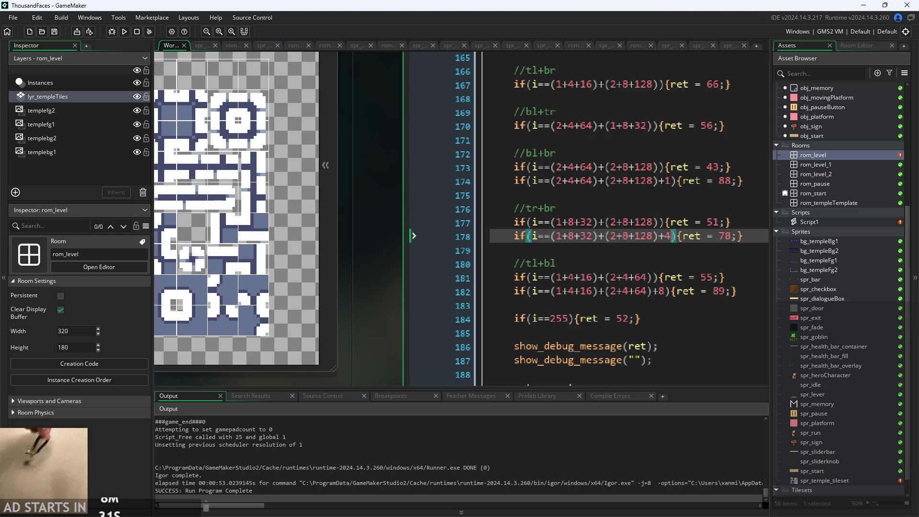
mouse_move(347, 276)
left_mouse_down()
mouse_move(438, 266)
mouse_move(445, 242)
left_mouse_up()
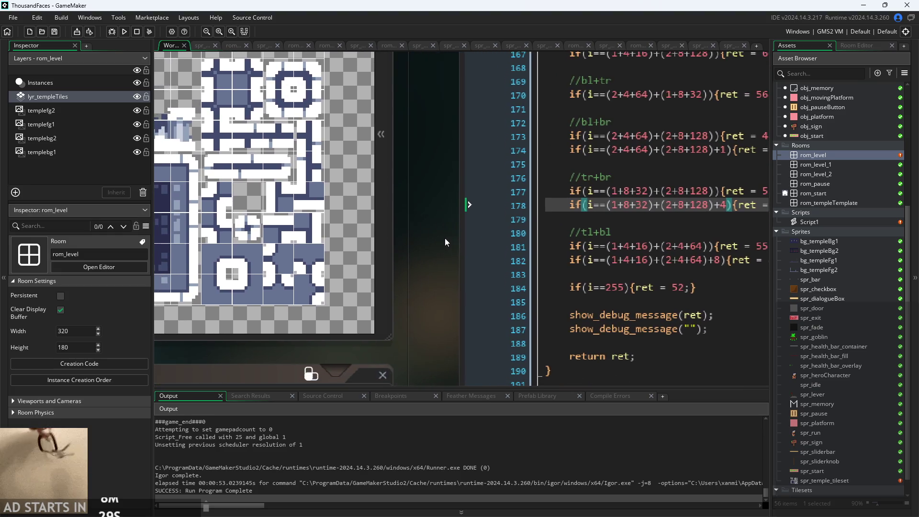
left_click(513, 272)
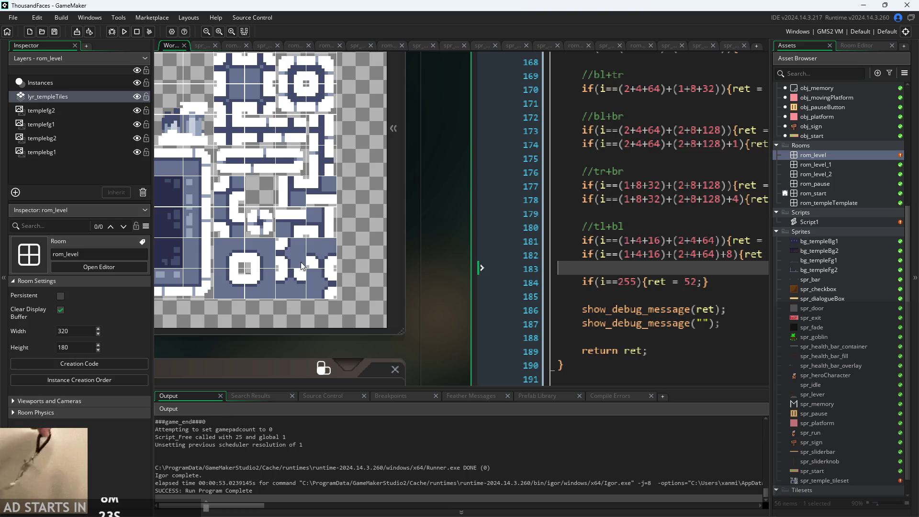
left_click_drag(432, 266, 348, 256)
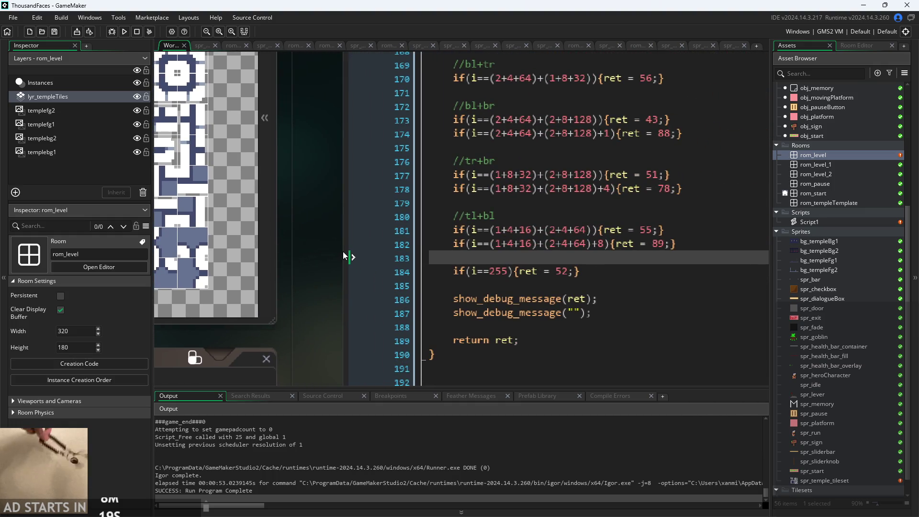
left_click(655, 244)
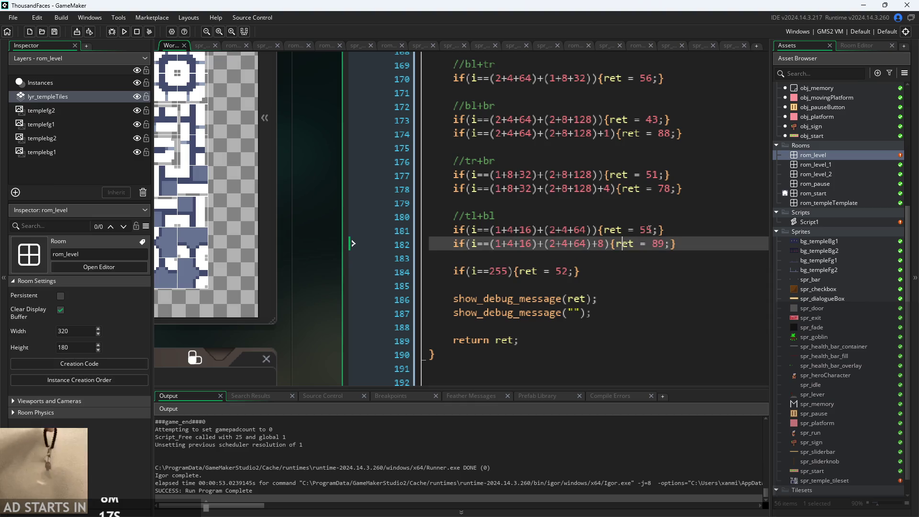
left_click(654, 231)
left_click(659, 245)
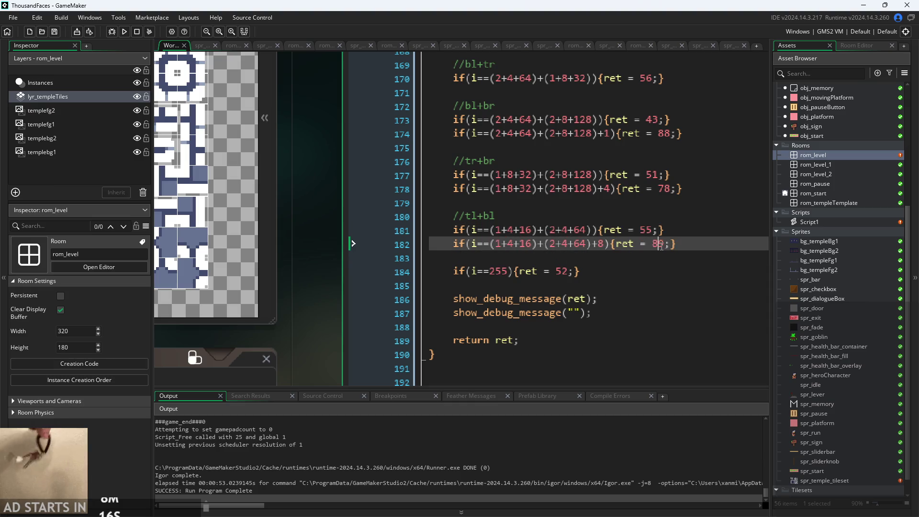
left_click(343, 275)
left_click_drag(264, 277, 372, 259)
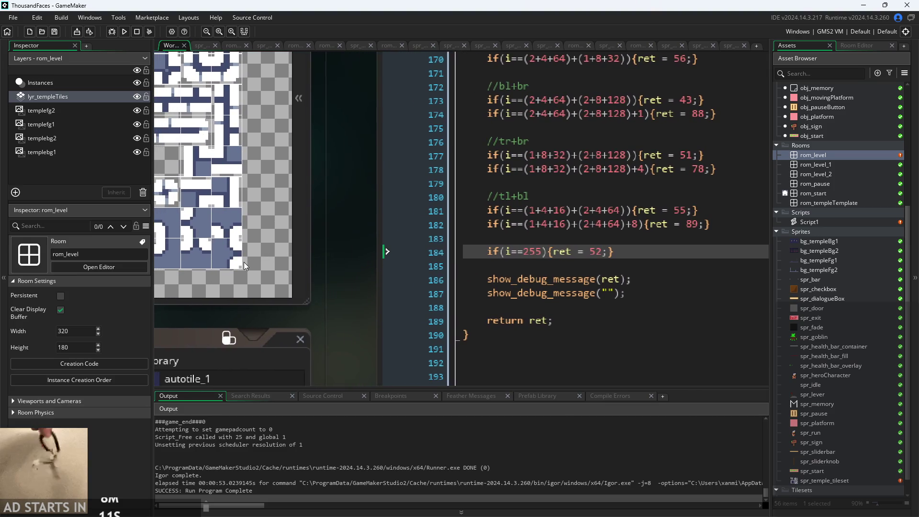
left_click(635, 211)
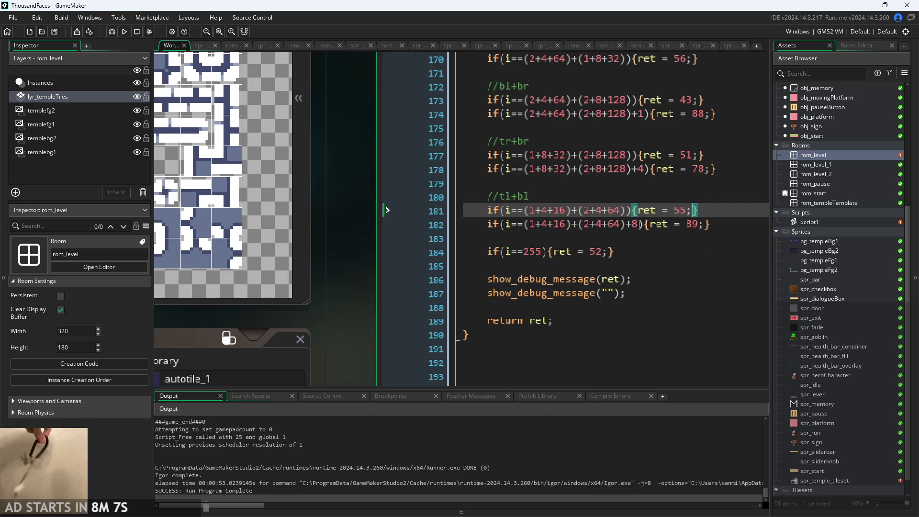
left_click(712, 212)
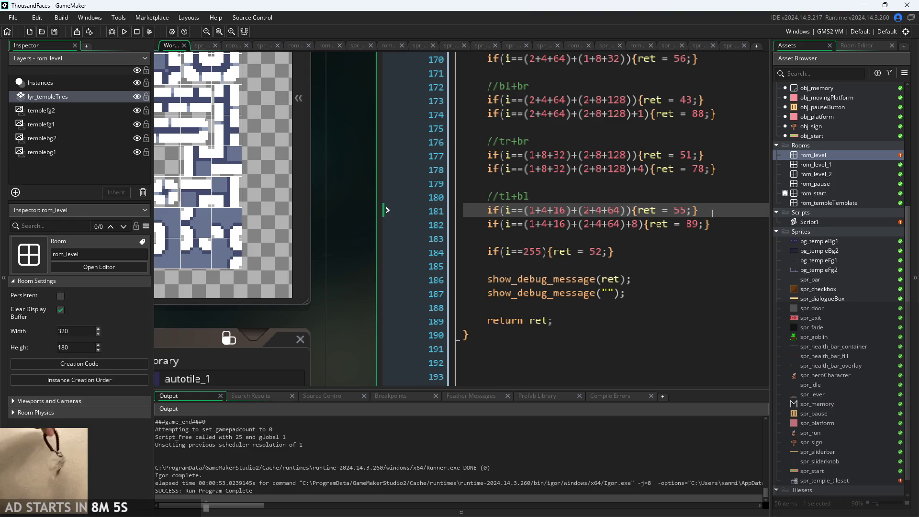
left_click(598, 251)
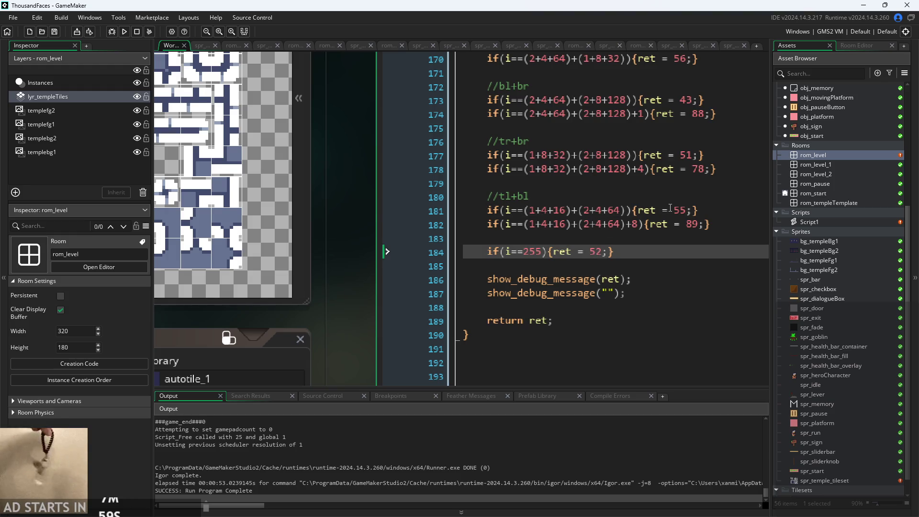
left_click(697, 212)
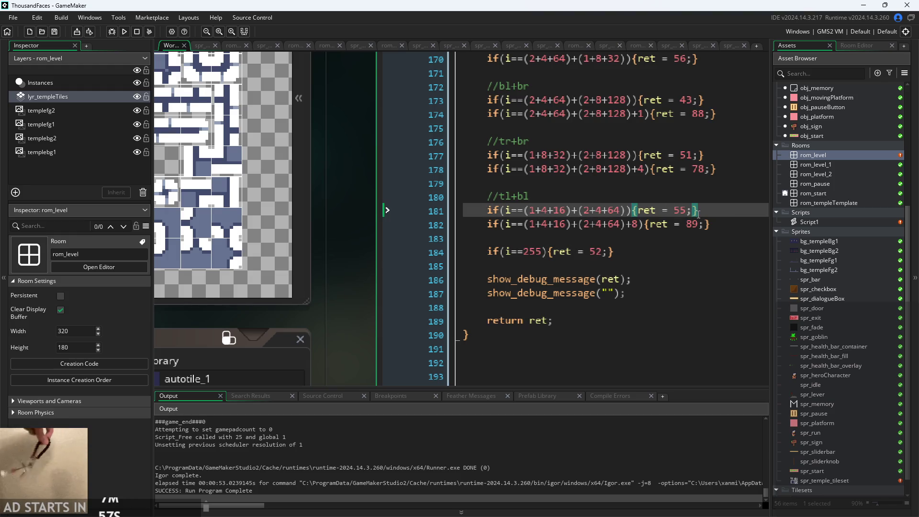
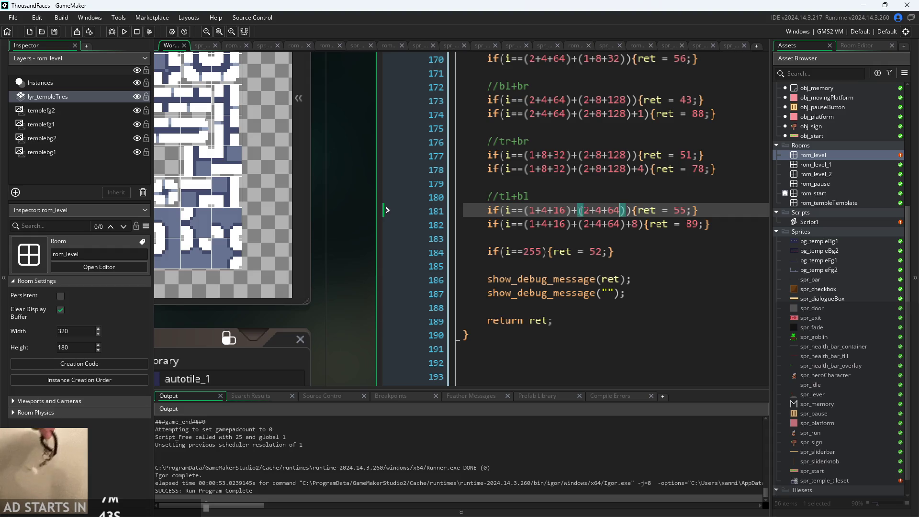
- Compare the tl+bl rule returning 89 and the 255 rule on lines 182–184 against the temple tileset
scroll(390, 215, "right", 1)
left_click(510, 236)
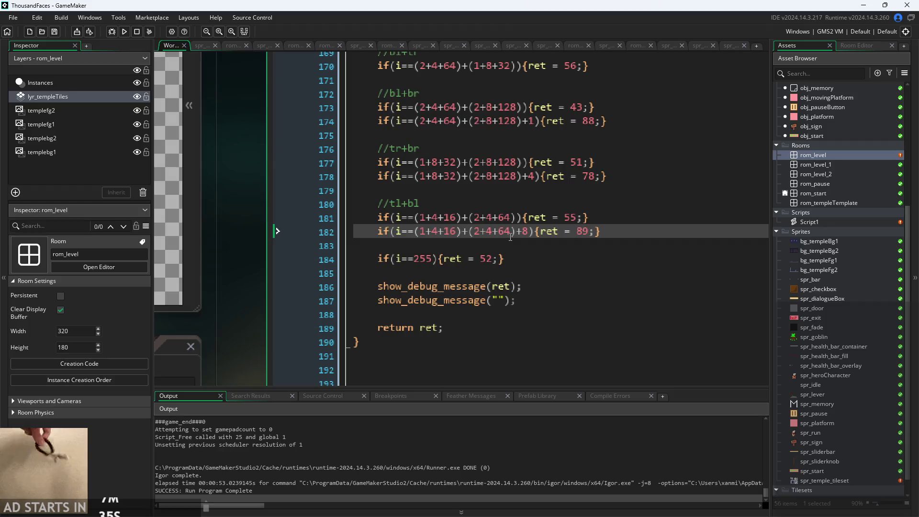
key("Right")
key("Right")
key("Right")
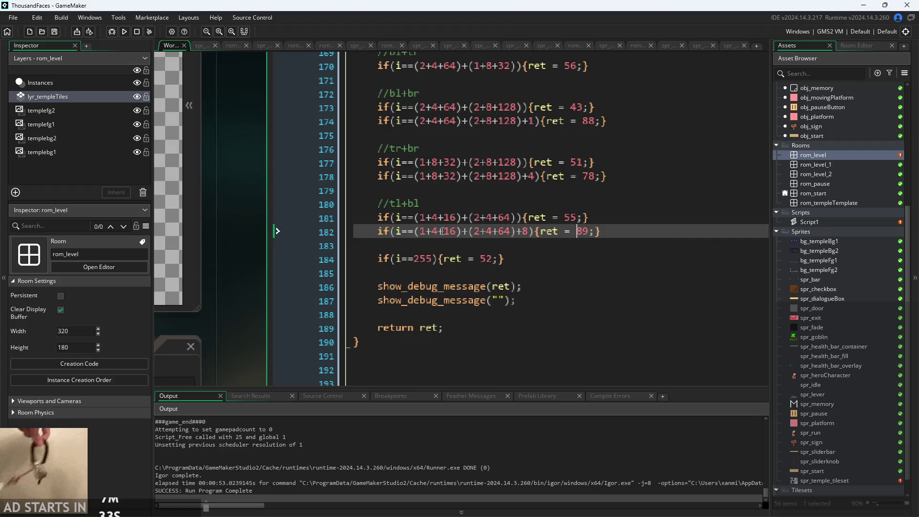
mouse_move(251, 236)
left_mouse_down()
mouse_move(502, 247)
mouse_move(585, 297)
mouse_move(598, 278)
mouse_move(579, 271)
mouse_move(598, 262)
left_mouse_up()
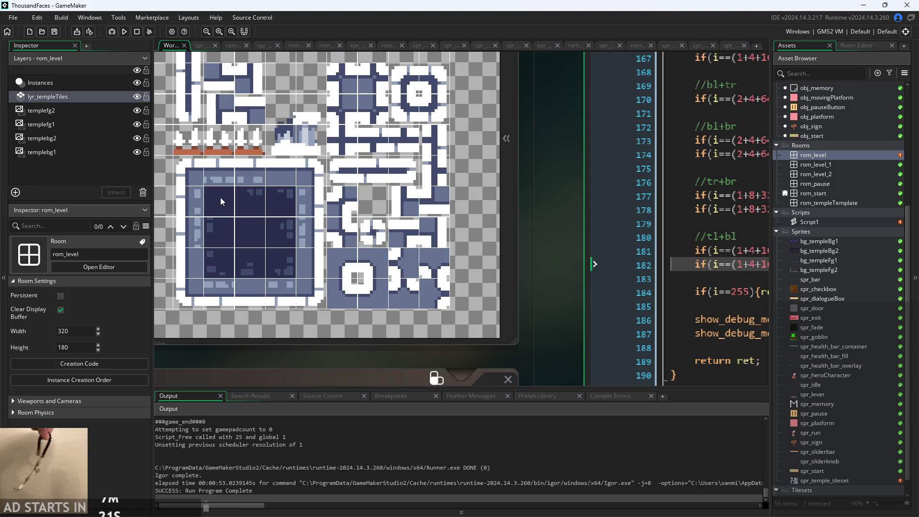
mouse_move(503, 216)
left_mouse_down()
mouse_move(344, 186)
mouse_move(494, 197)
left_mouse_up()
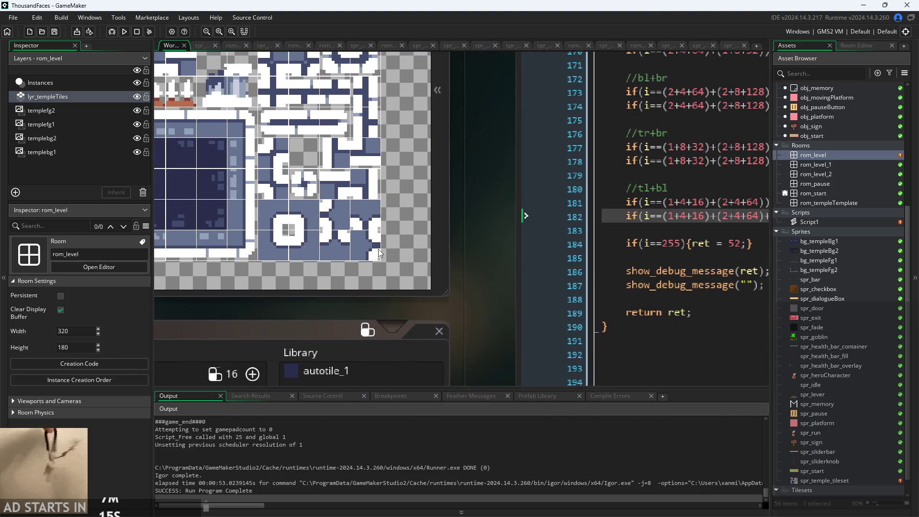
left_click_drag(480, 262, 464, 274)
left_click(602, 265)
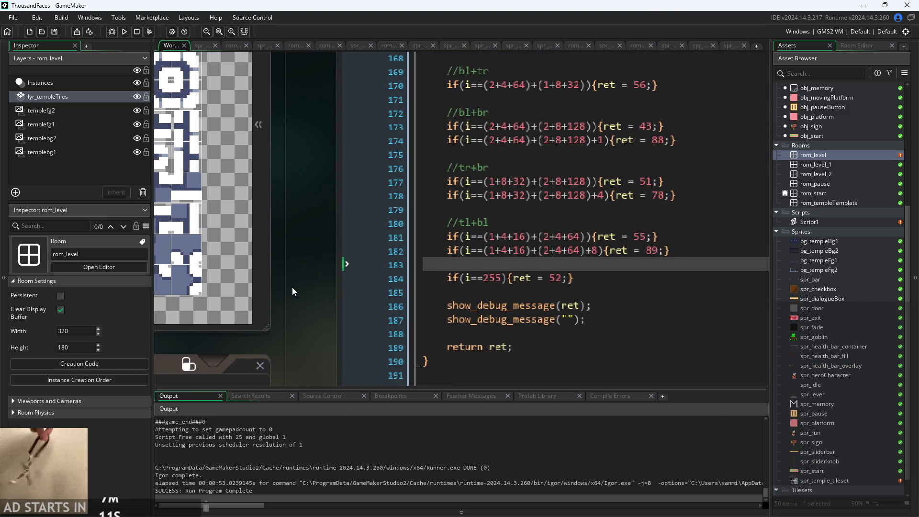
left_click_drag(292, 287, 305, 278)
left_click(476, 277)
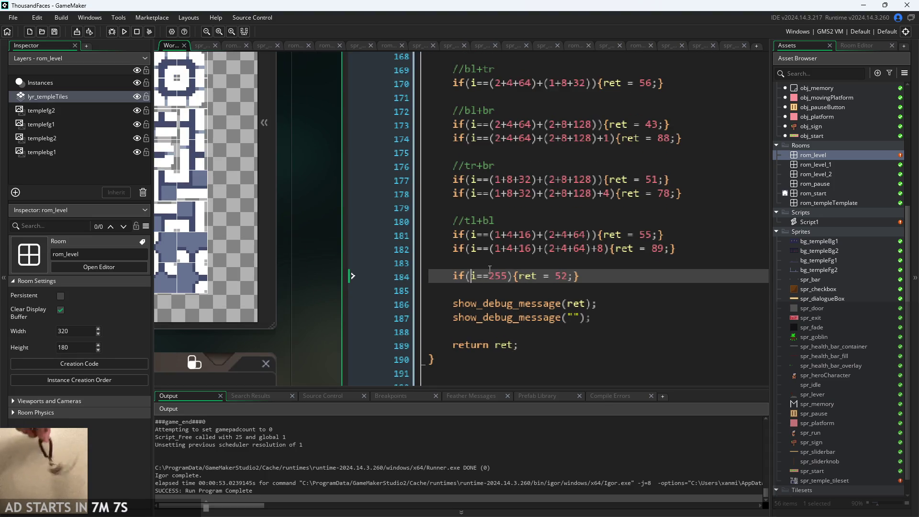
left_click(506, 275)
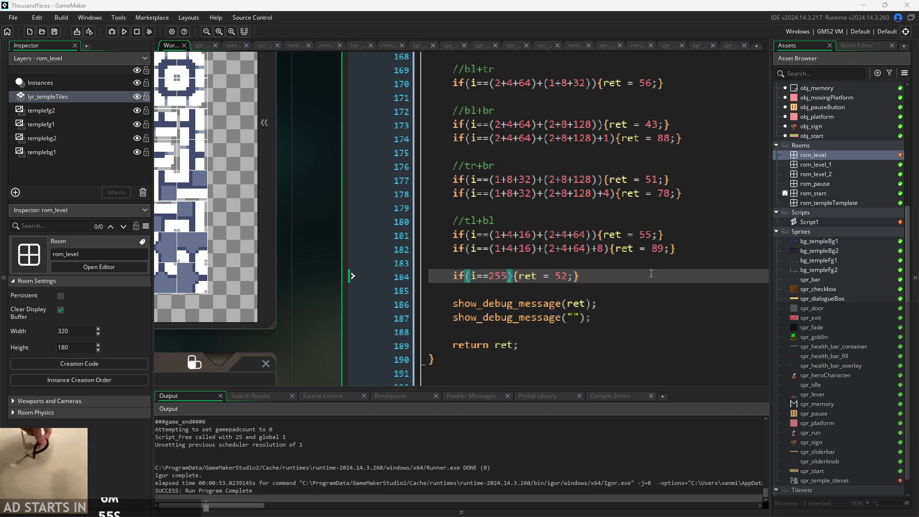
mouse_move(570, 264)
left_mouse_down()
mouse_move(711, 291)
mouse_move(581, 293)
mouse_move(623, 291)
mouse_move(631, 302)
left_mouse_up()
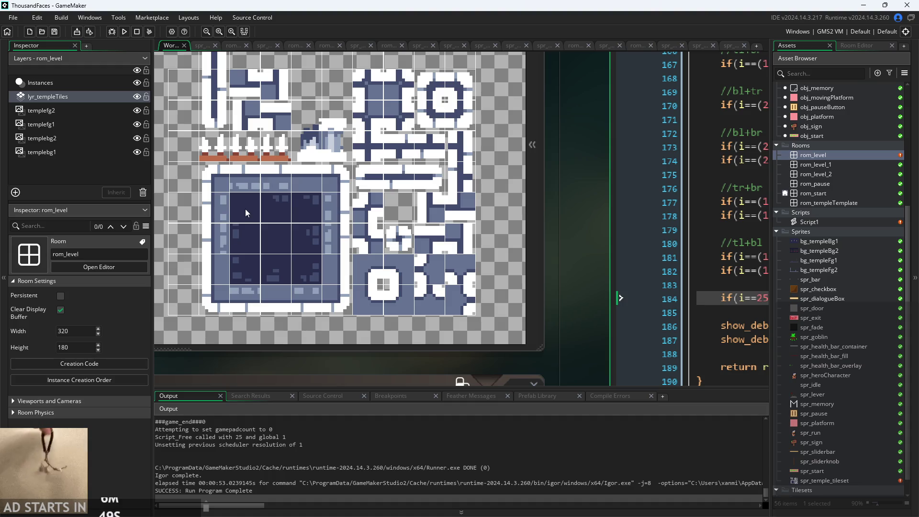
left_click_drag(586, 231, 502, 235)
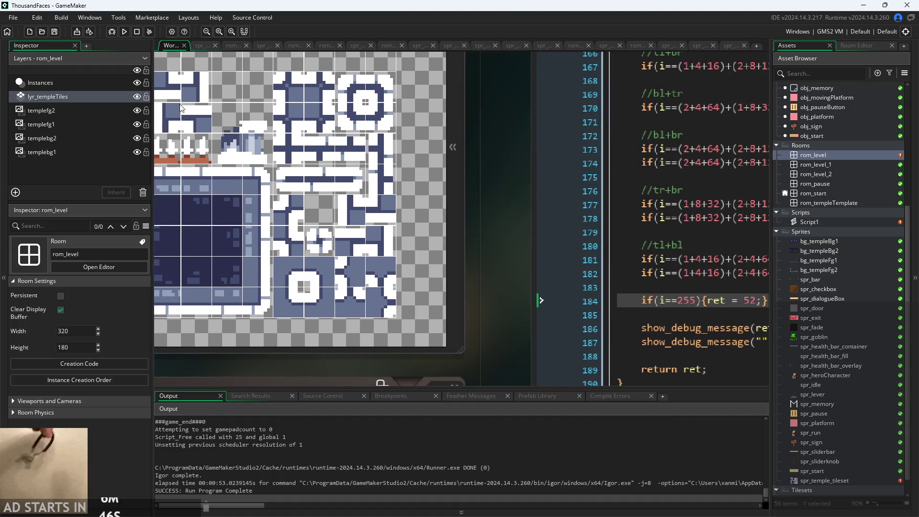
- Run and start the game, walk the player left and right and jump, then return to GameMaker
left_click(124, 31)
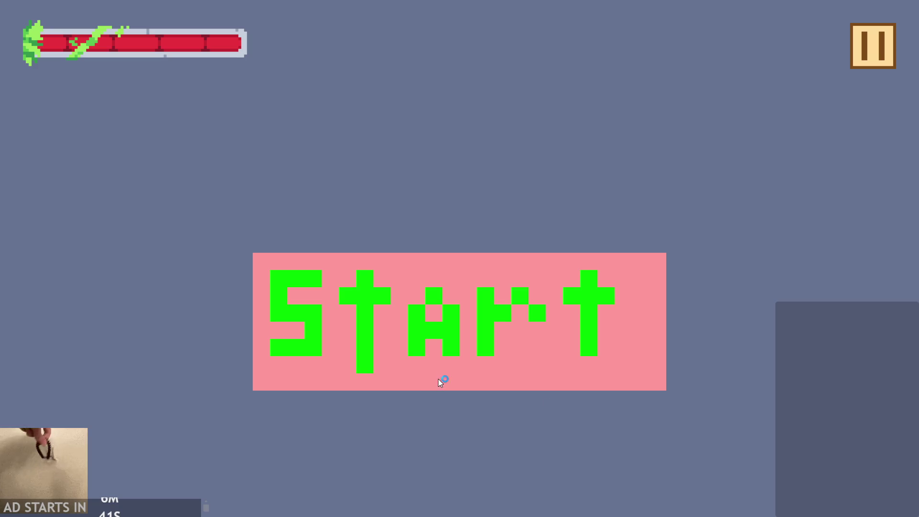
left_click(438, 378)
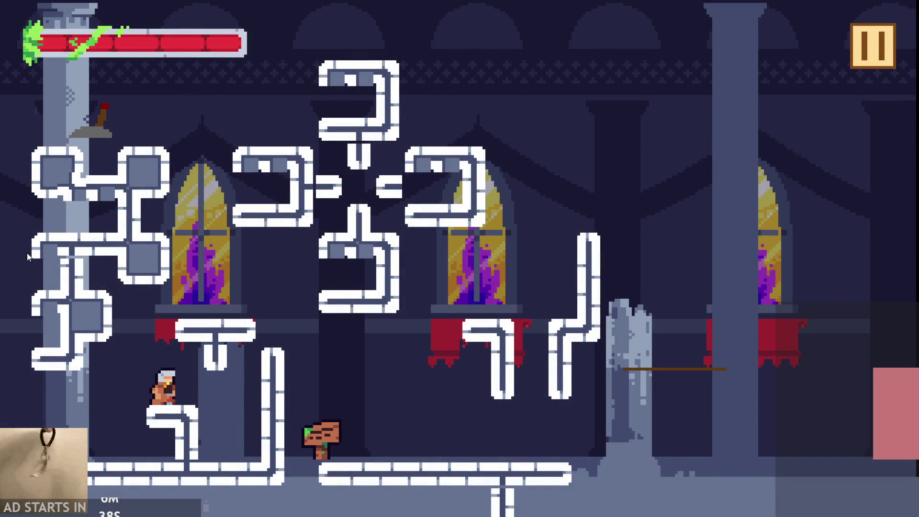
key("Right")
key("Left")
key("Up")
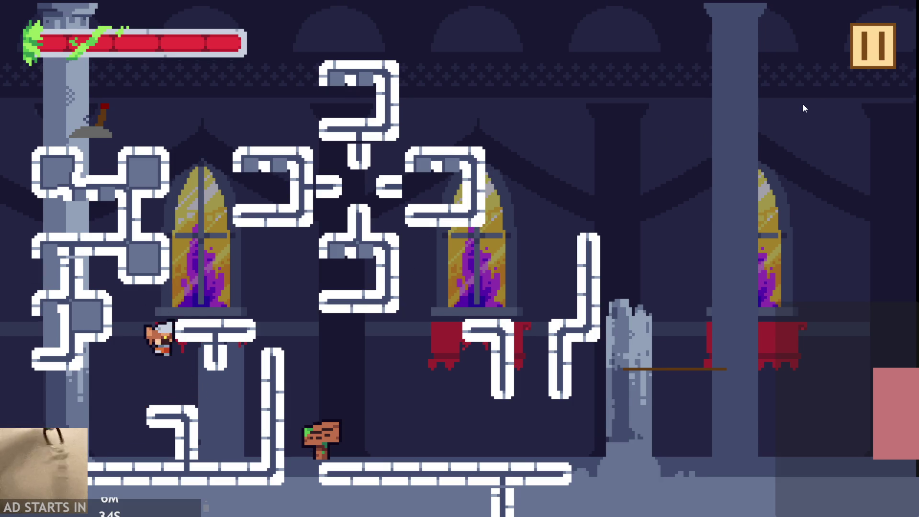
key("alt+Tab")
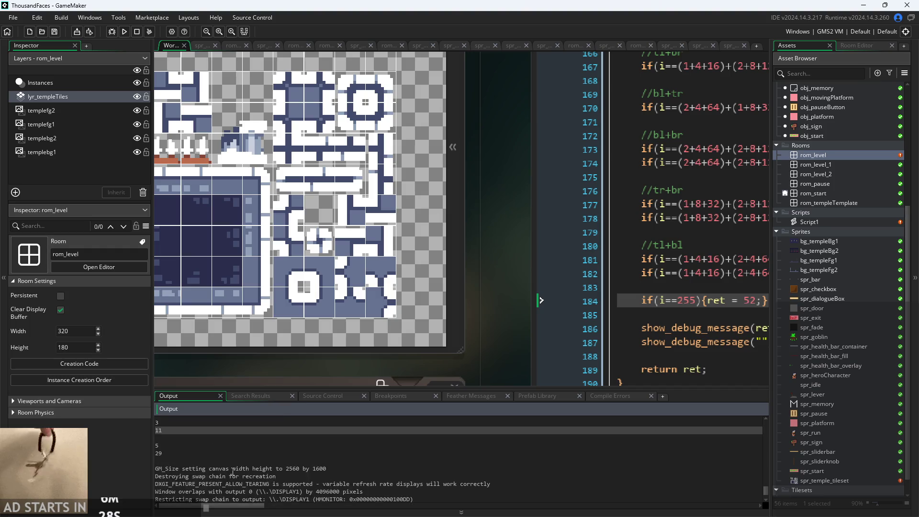
- Open rom_level, set the autotile brush size to 40 and erase the existing wall tiles
scroll(232, 472, "up", 3)
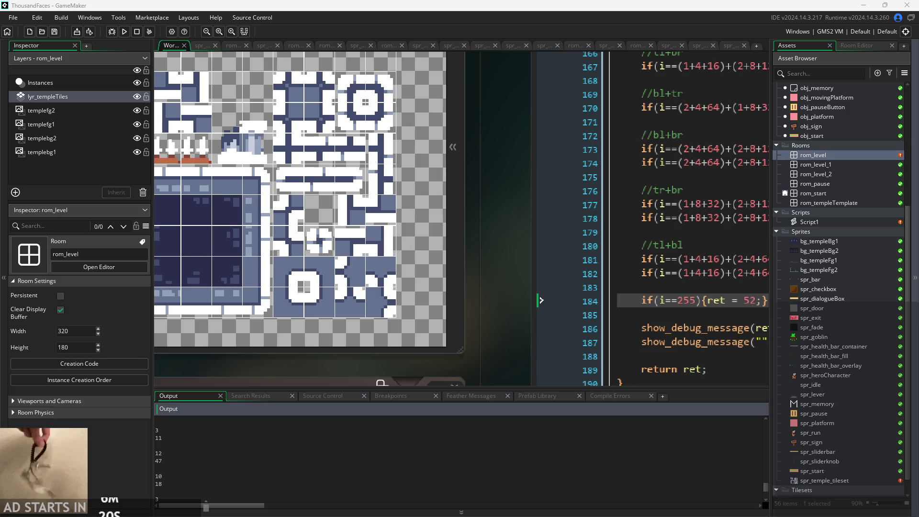
double_click(828, 153)
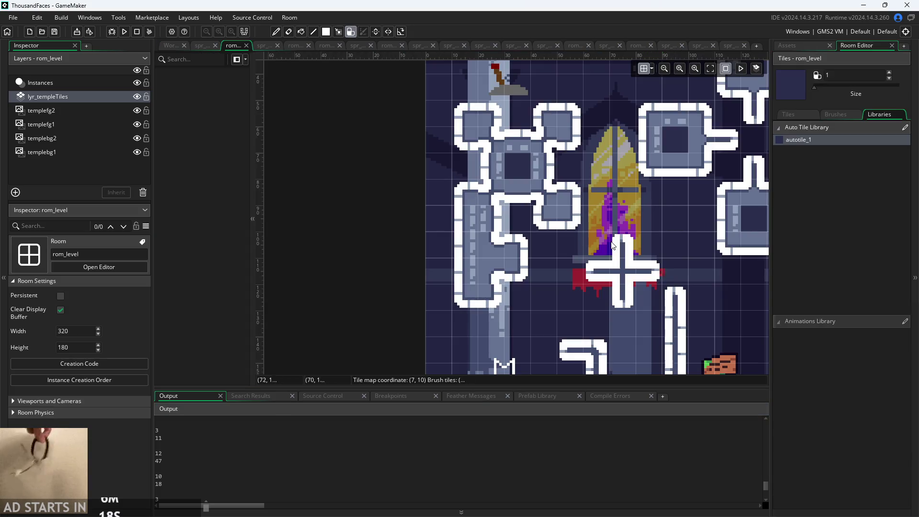
scroll(611, 238, "down", 2)
scroll(610, 237, "down", 1)
mouse_move(819, 87)
left_mouse_down()
mouse_move(898, 87)
mouse_move(814, 88)
left_mouse_up()
left_click(650, 305)
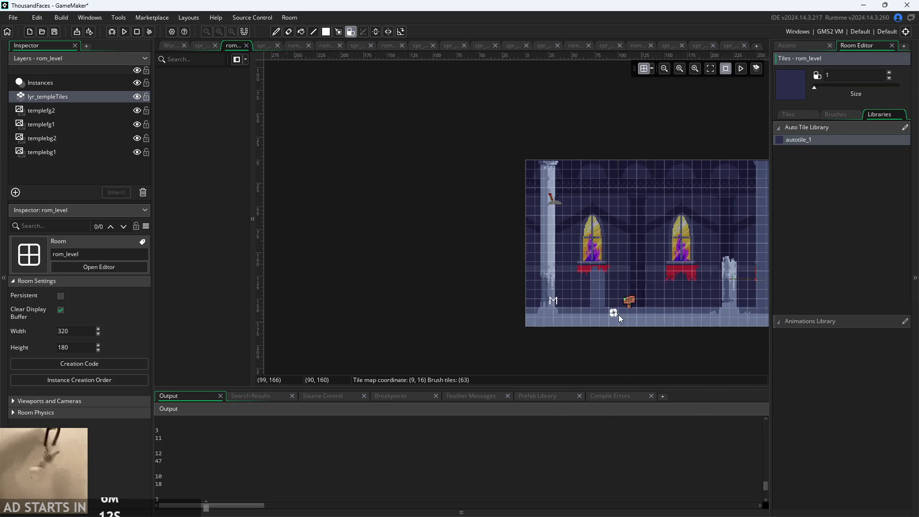
- Paint an autotile wall block over the left window, undo one stroke, and run the game again
scroll(618, 314, "up", 5)
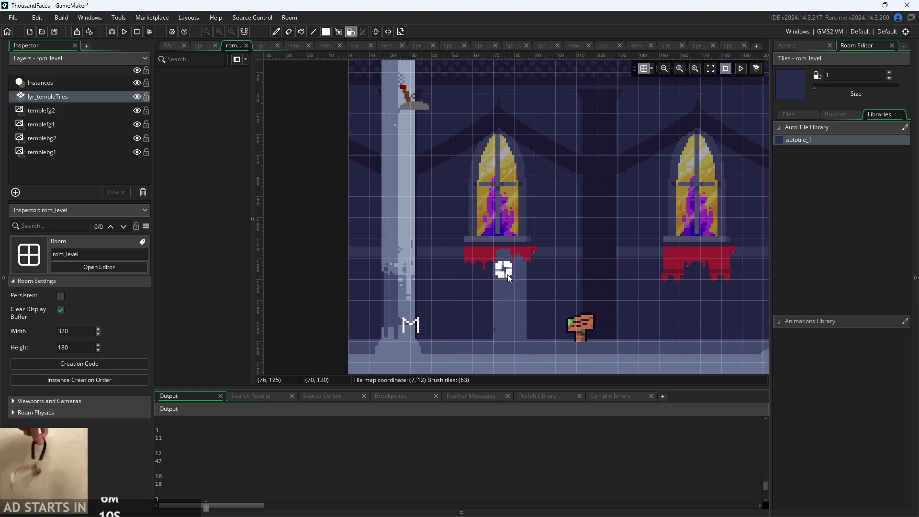
mouse_move(470, 200)
left_mouse_down()
mouse_move(490, 200)
mouse_move(480, 244)
mouse_move(478, 211)
mouse_move(512, 217)
mouse_move(511, 242)
mouse_move(469, 227)
left_mouse_up()
key("ctrl+z")
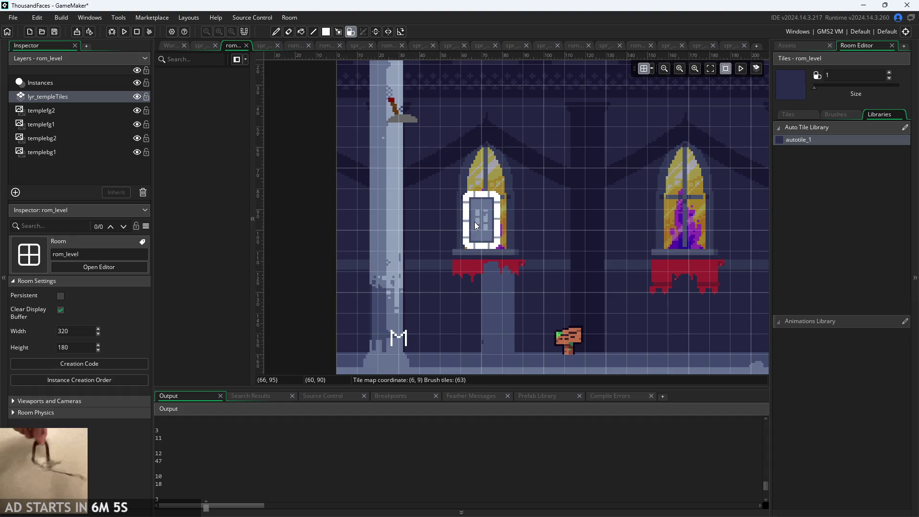
left_click(125, 32)
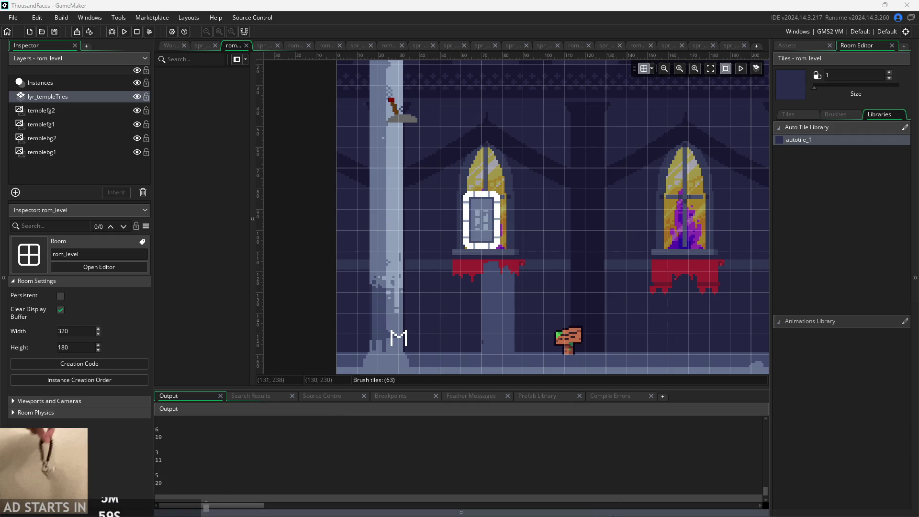
- Read through the debug values in the Output log, such as 138 and 8
scroll(372, 449, "up", 3)
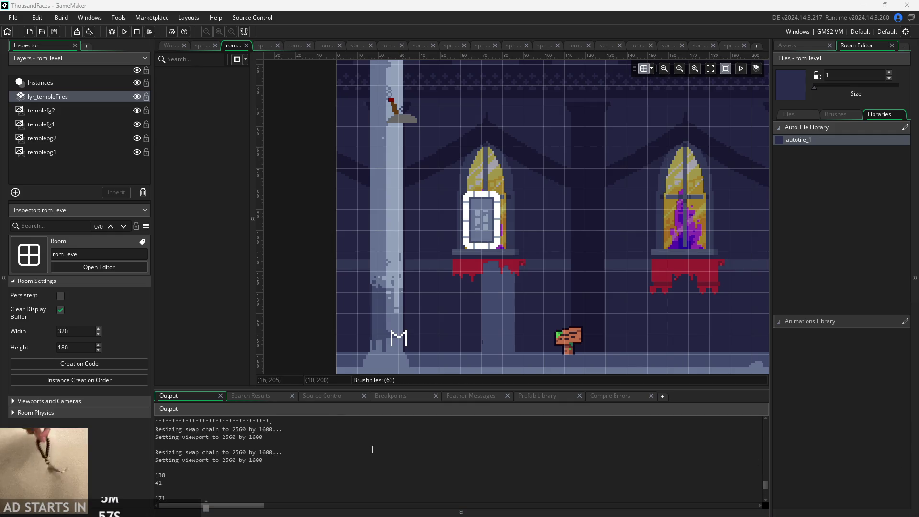
scroll(372, 453, "down", 1)
left_click(176, 452)
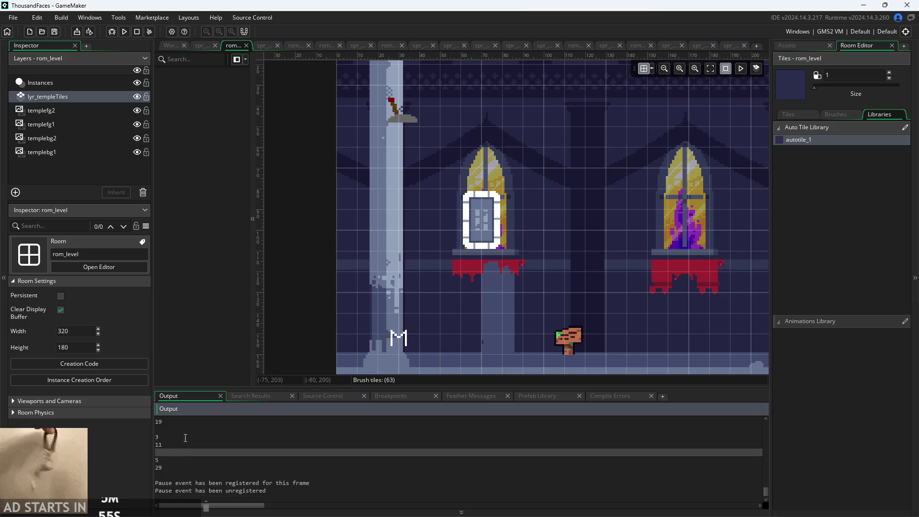
scroll(184, 444, "up", 3)
left_click(183, 440)
scroll(182, 441, "down", 1)
left_click(180, 445)
scroll(178, 445, "down", 1)
left_click(178, 448)
left_click(215, 463)
left_click(219, 452)
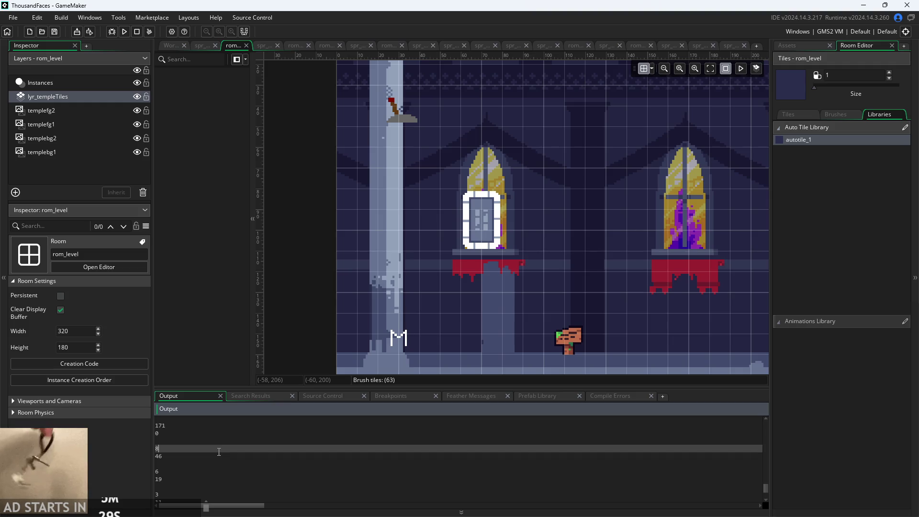
- Check the logged bitmask value 171 and its tile index, then return to the autotile script
mouse_move(249, 428)
left_mouse_down()
mouse_move(139, 415)
mouse_move(176, 482)
left_mouse_up()
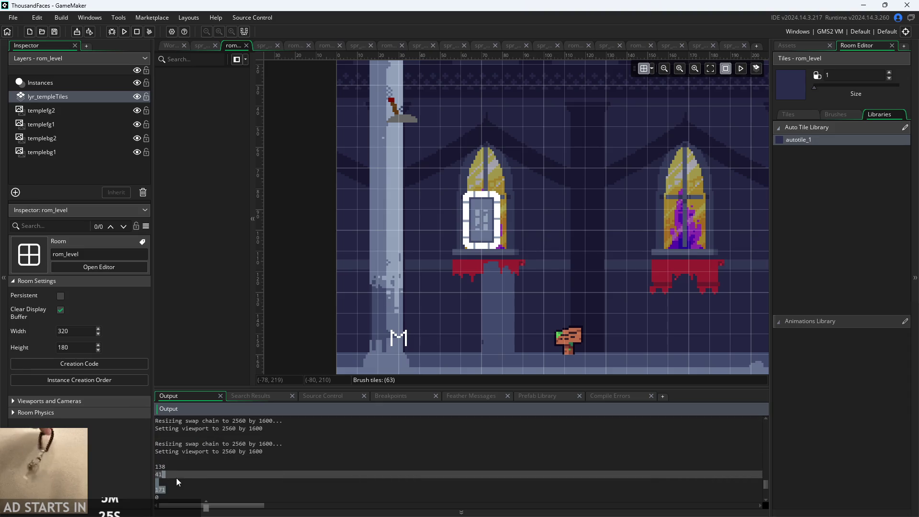
left_click(180, 487)
scroll(184, 479, "down", 1)
left_click(187, 466)
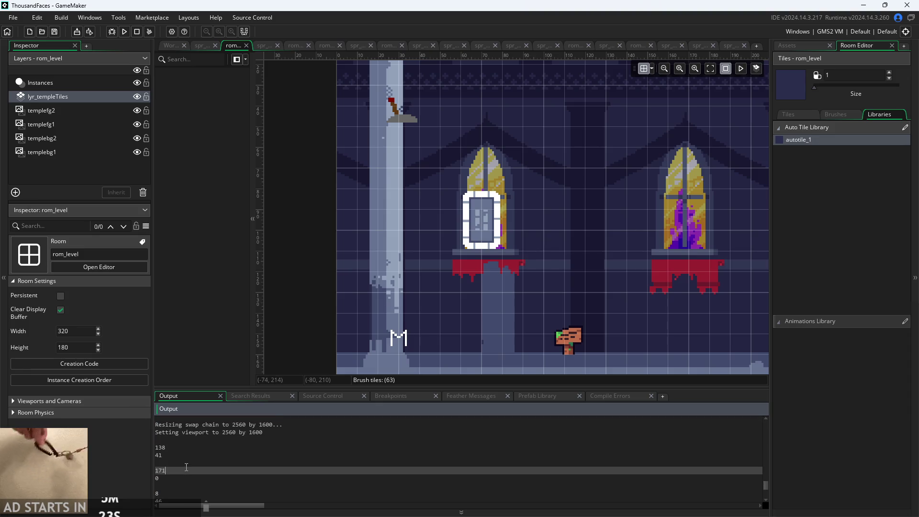
left_click(185, 477)
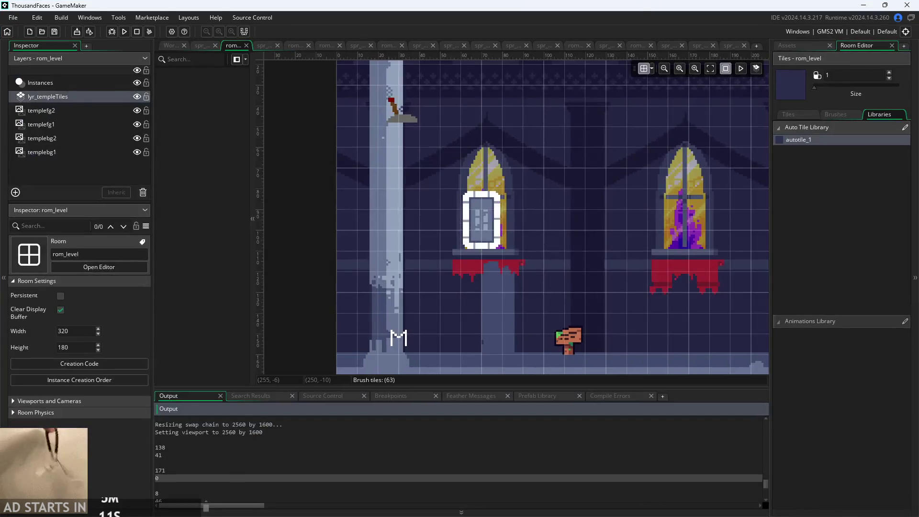
double_click(160, 470)
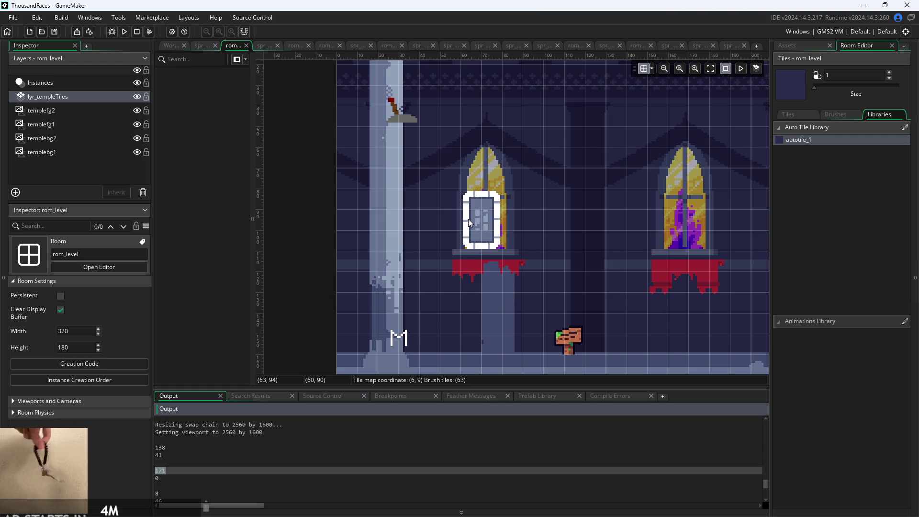
left_click(171, 47)
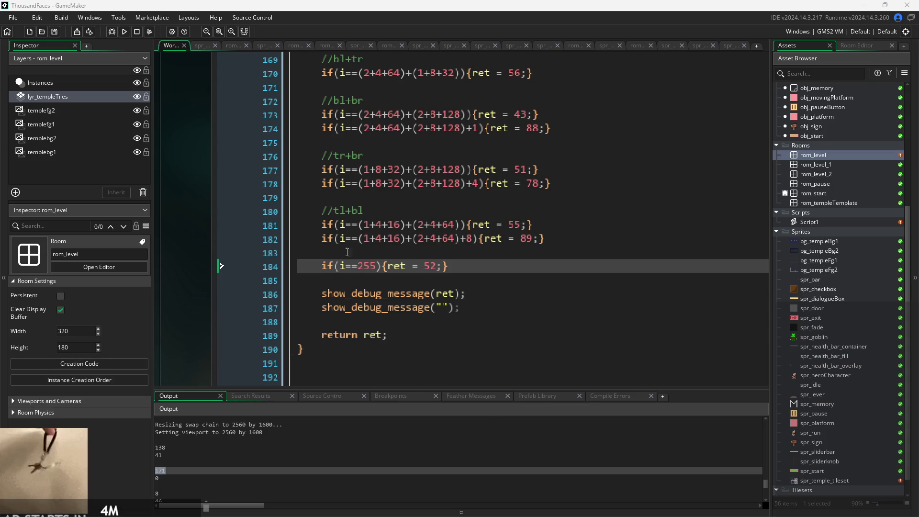
- Examine the bracket grouping of the tr+br bitmask sum on line 177 against the logged value 171
scroll(393, 197, "up", 1)
left_click(397, 198)
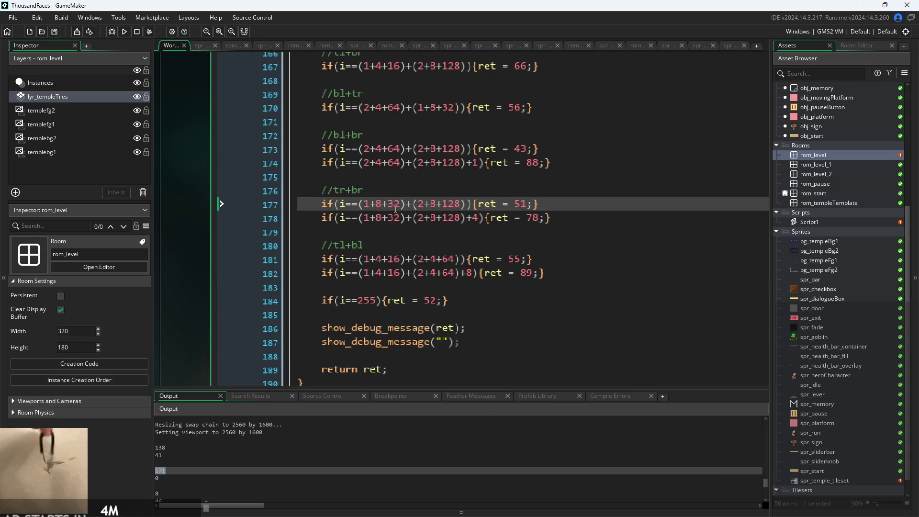
mouse_move(360, 202)
left_mouse_down()
mouse_move(430, 218)
mouse_move(459, 210)
mouse_move(466, 222)
left_mouse_up()
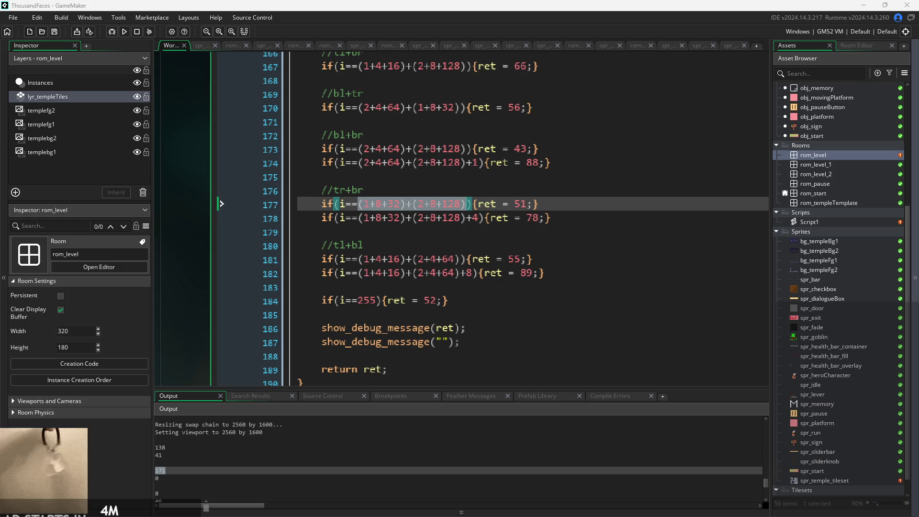
left_click(468, 204)
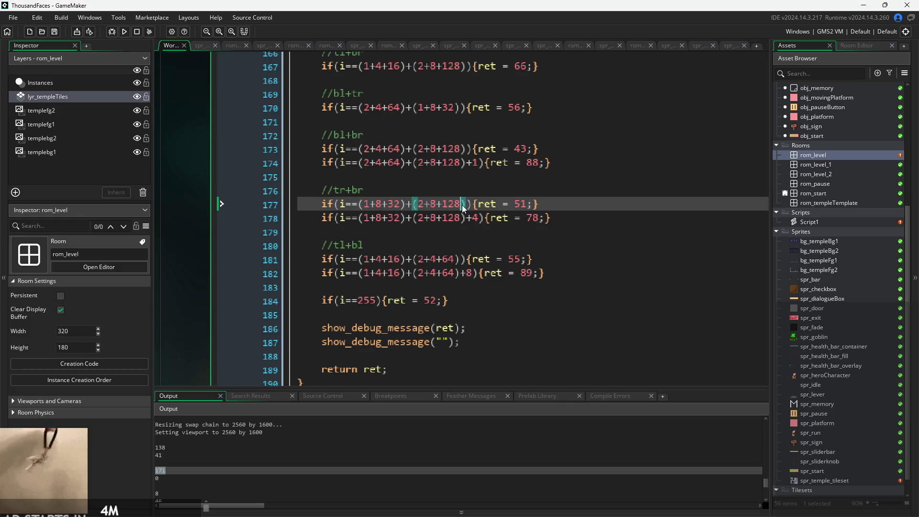
left_click(407, 203)
left_click(435, 204)
left_click(435, 218)
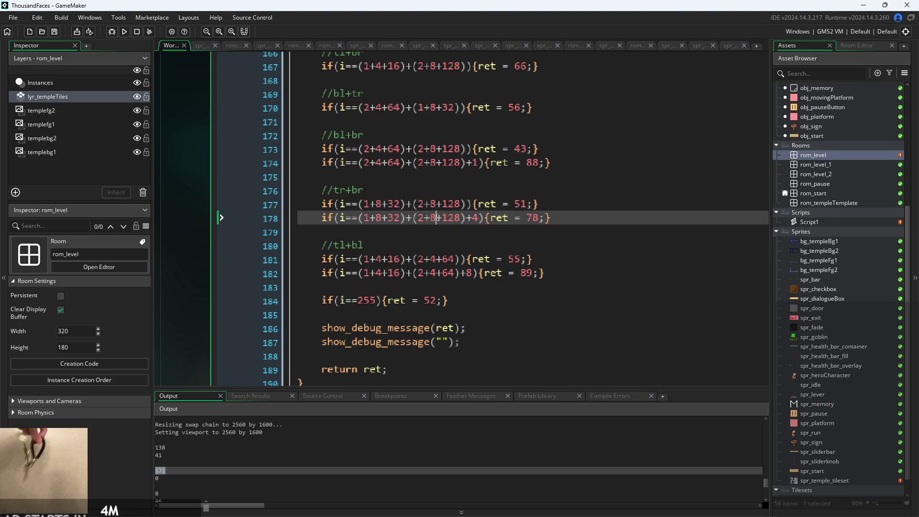
left_click(435, 204)
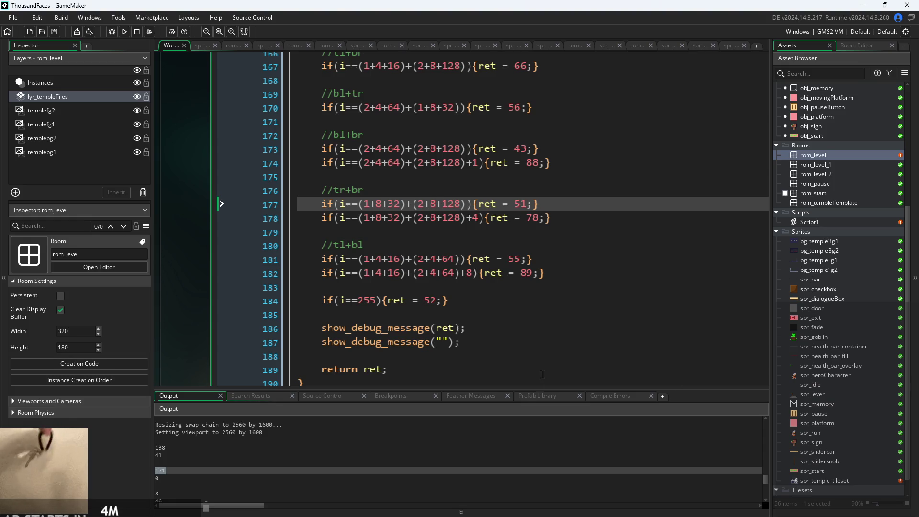
left_click(177, 473)
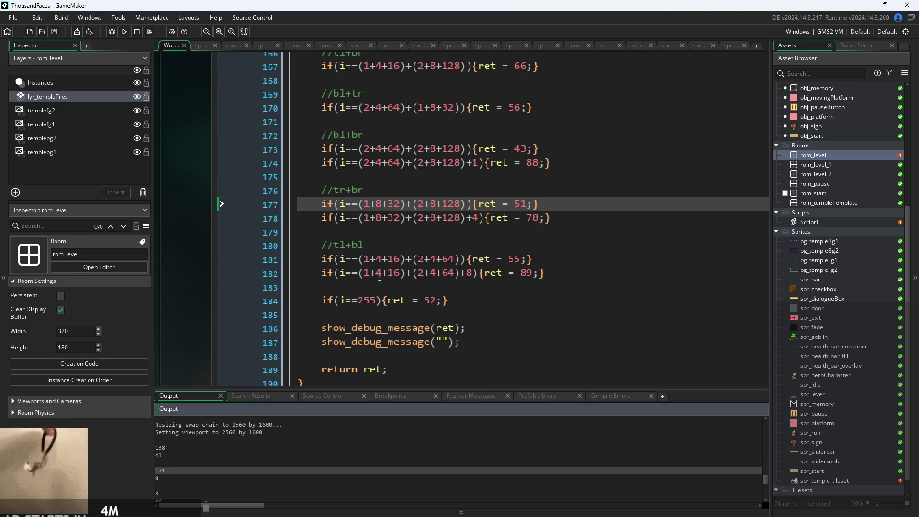
left_click(467, 204)
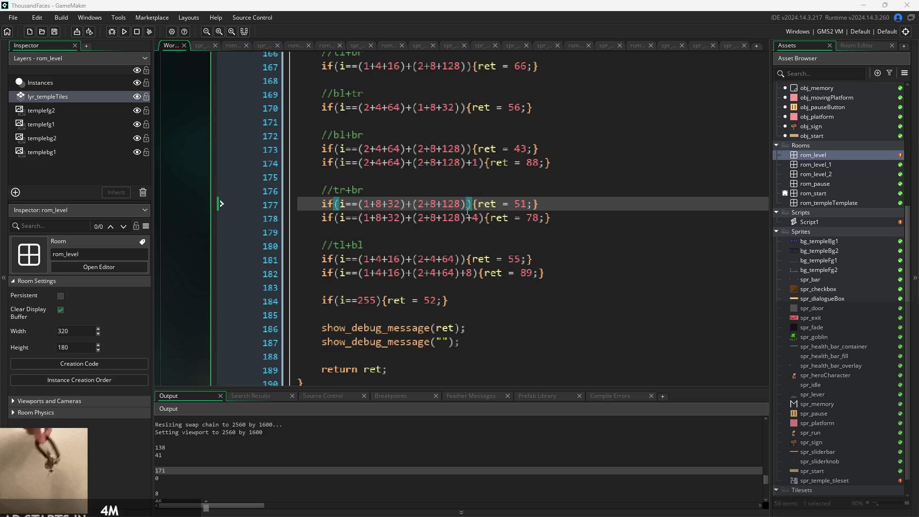
key("Left")
key("Down")
key("Up")
- Compare the bitmask sums of the tl+bl, bl+br and second tr+br conditions
left_click_drag(359, 261, 462, 271)
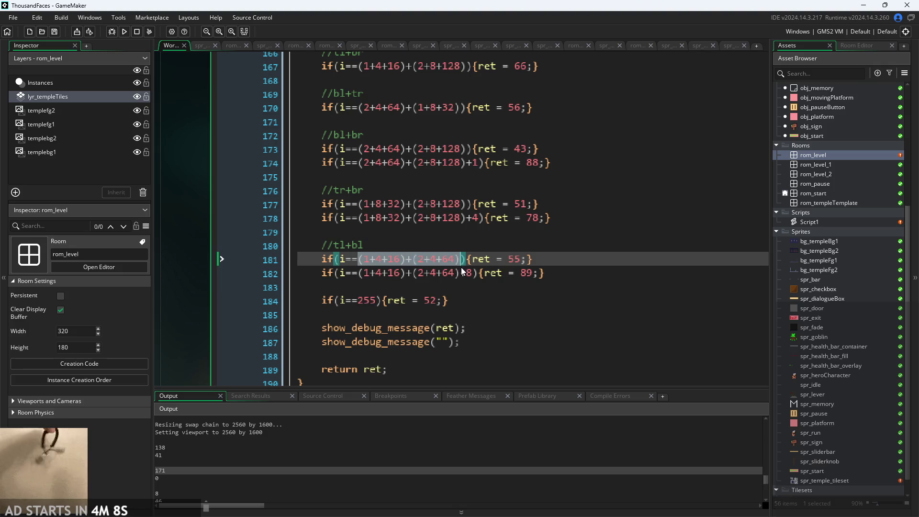
key("Up")
key("Up")
key("Up")
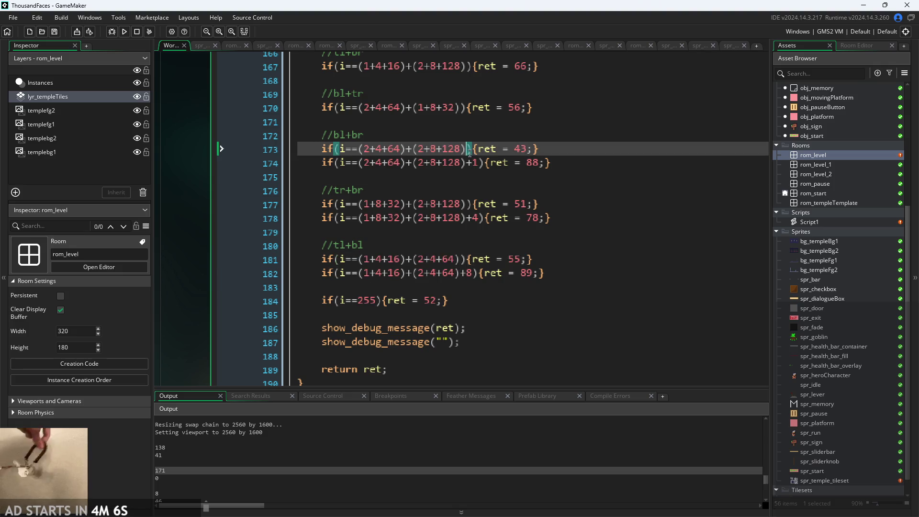
left_click(388, 149, "shift")
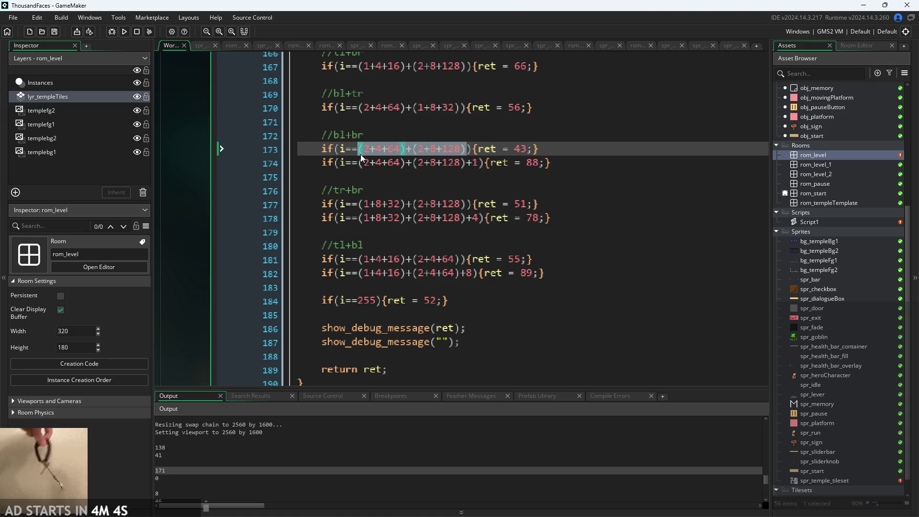
left_click(510, 216)
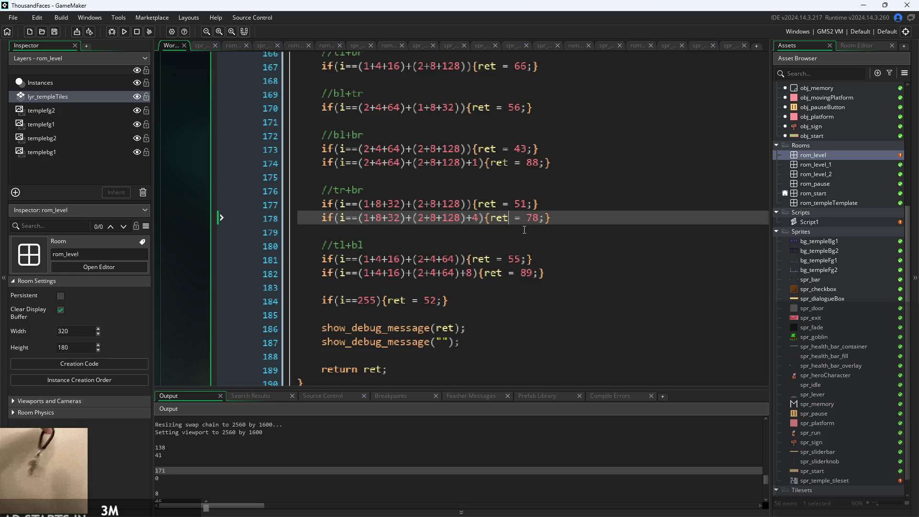
left_click(529, 204)
- Append -8 to the tr+br bitmask sum on line 177 and test-run the game
left_click(467, 204)
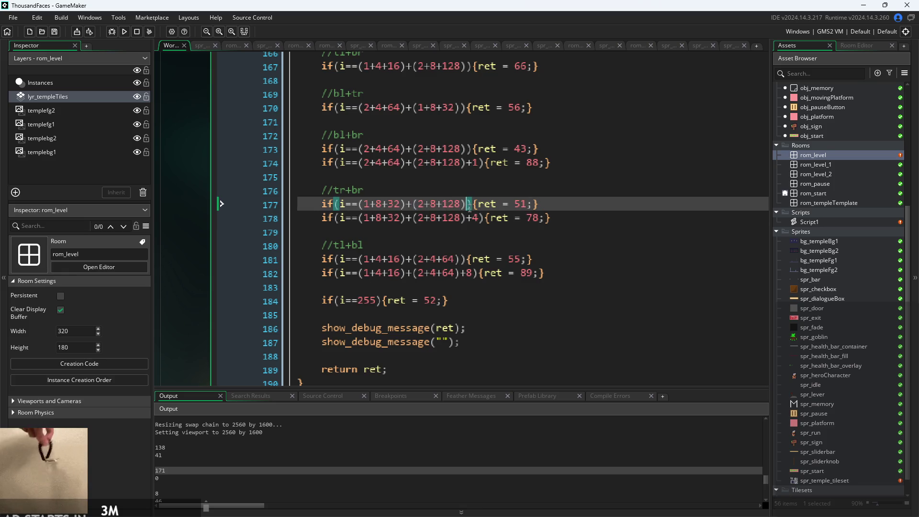
type("+8")
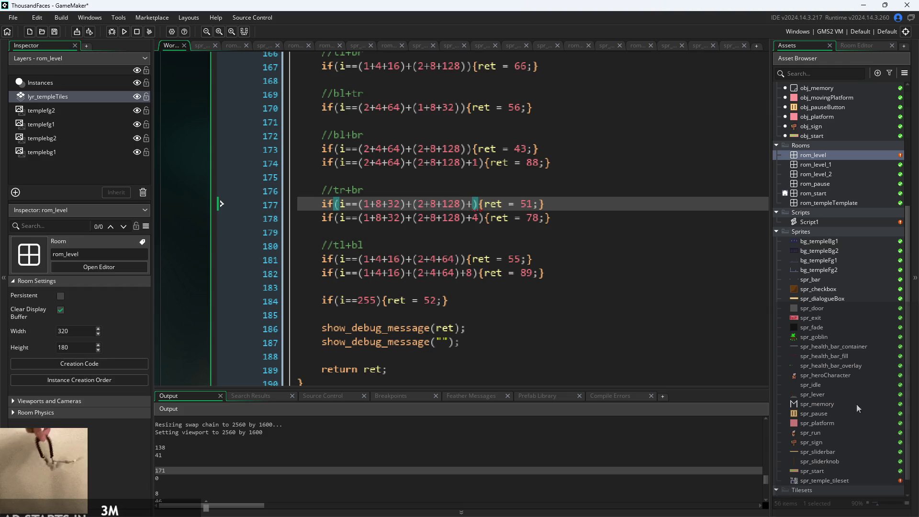
left_click(557, 217)
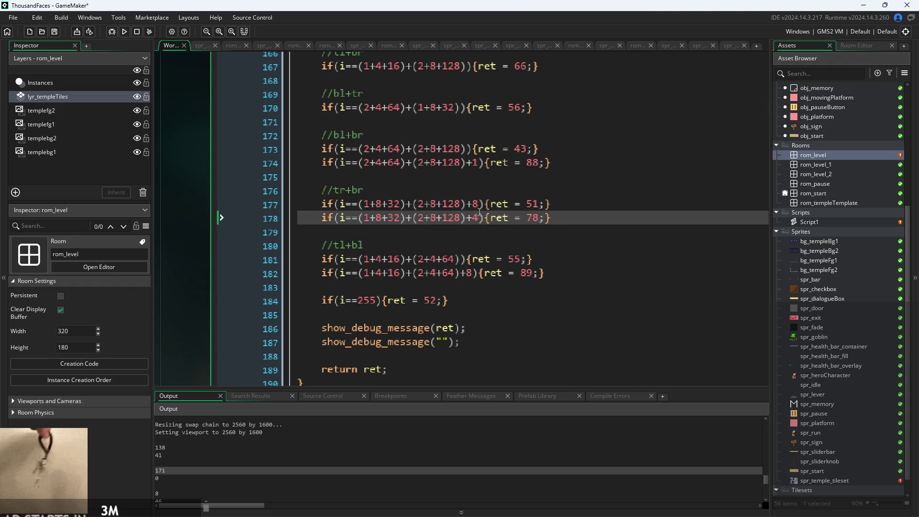
left_click(479, 204)
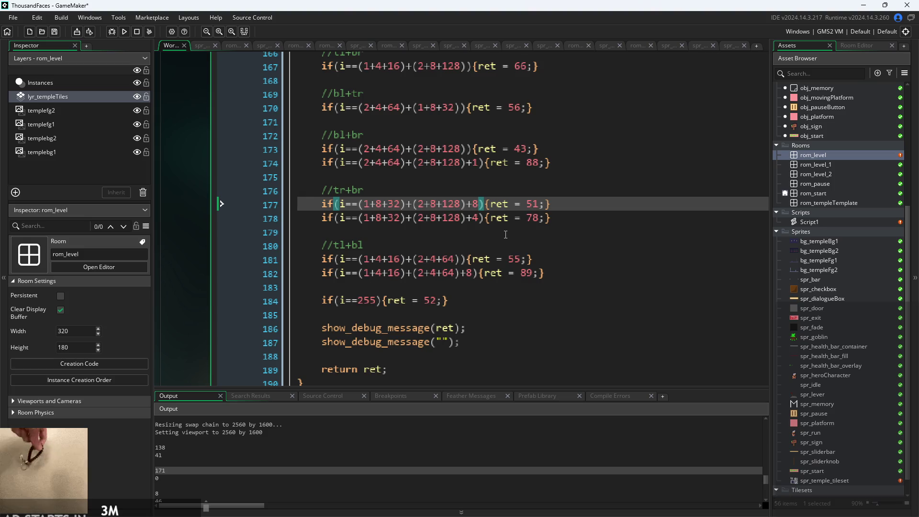
key("BackSpace")
key("BackSpace")
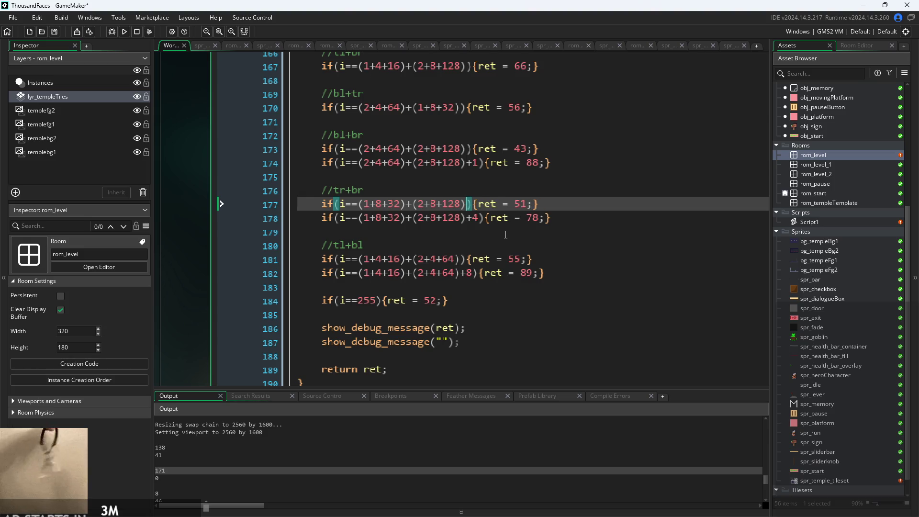
type("-8")
left_click(533, 271)
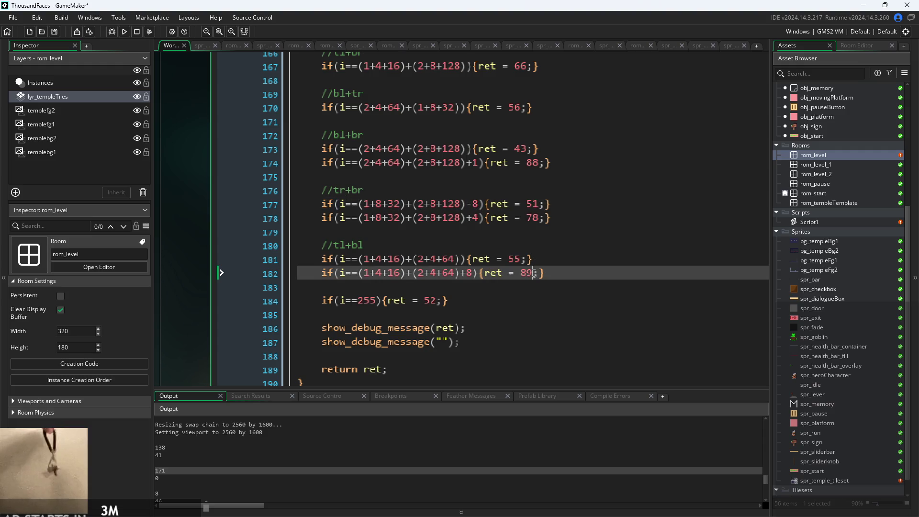
left_click(124, 31)
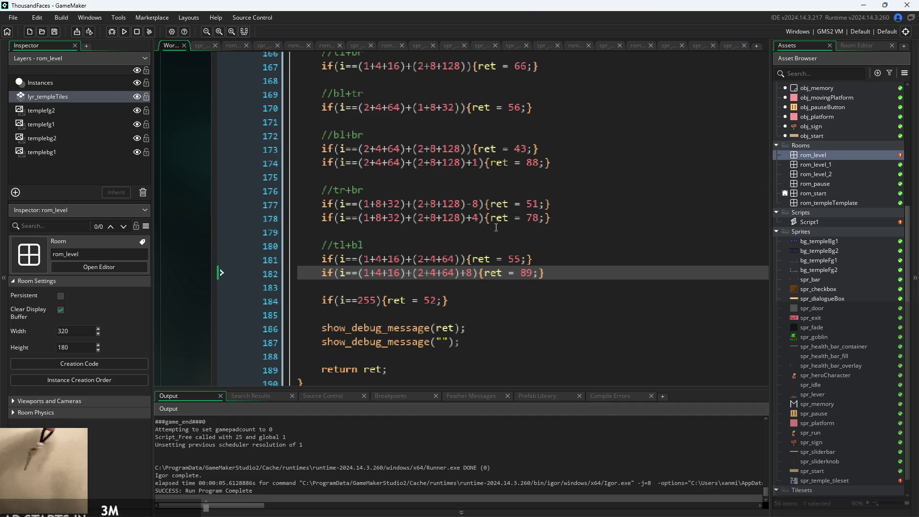
- Delete the -8 from the tr+br rule on line 177 and bring up the bitmask notes in Paint
left_click(486, 205)
key("Left")
key("BackSpace")
key("BackSpace")
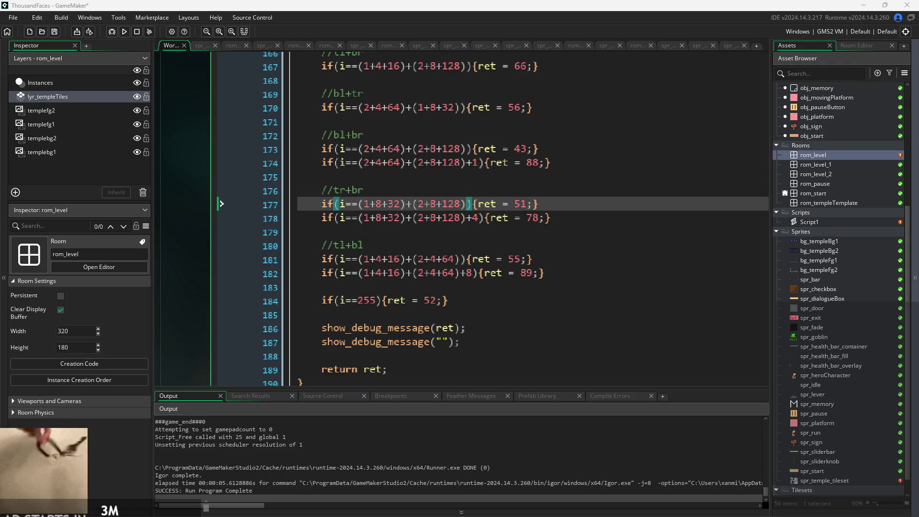
key("alt+Tab")
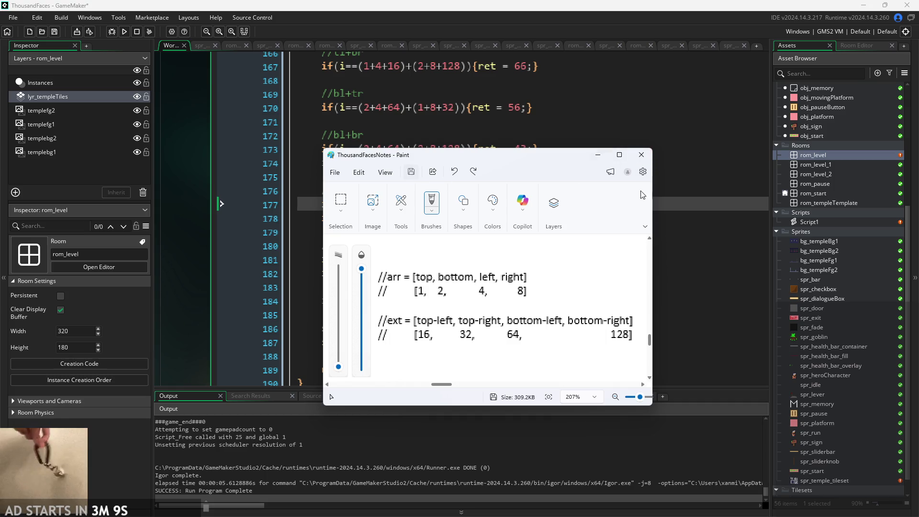
- Close the Paint notes and zoom and pan the workspace to show the tileset beside Script1
left_click(641, 155)
scroll(173, 200, "down", 3)
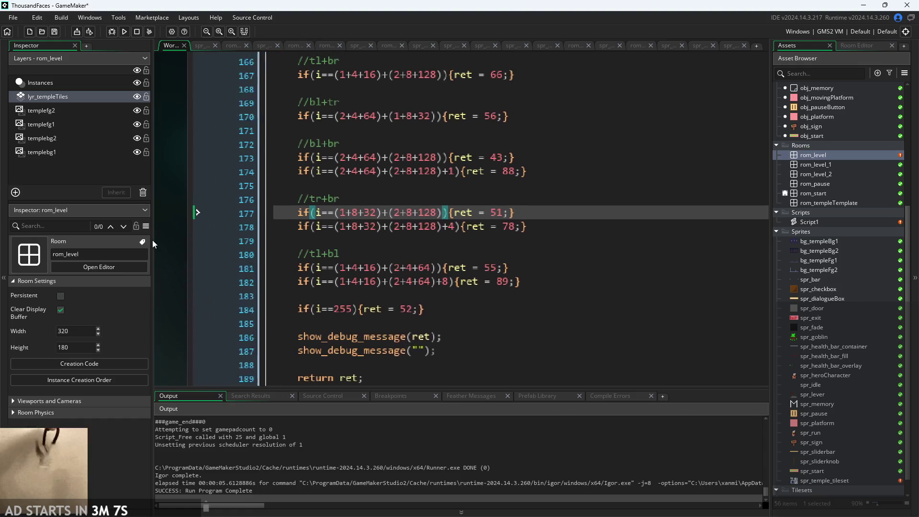
scroll(158, 245, "down", 2)
scroll(185, 259, "down", 2)
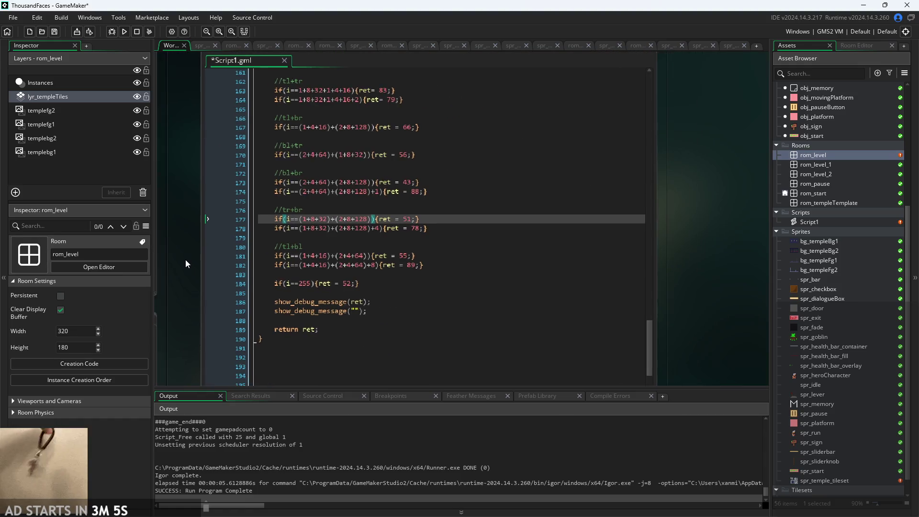
scroll(248, 252, "up", 4)
scroll(248, 252, "down", 2)
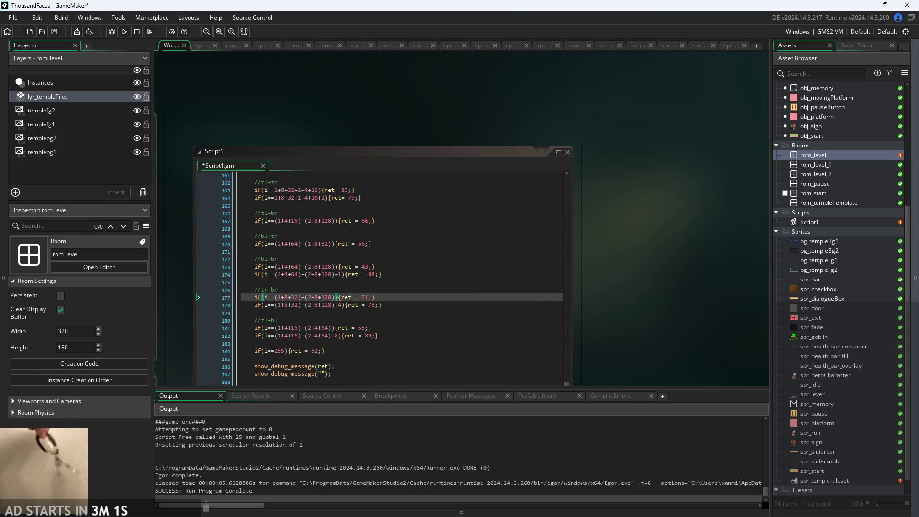
scroll(598, 288, "down", 3)
scroll(598, 289, "left", 4)
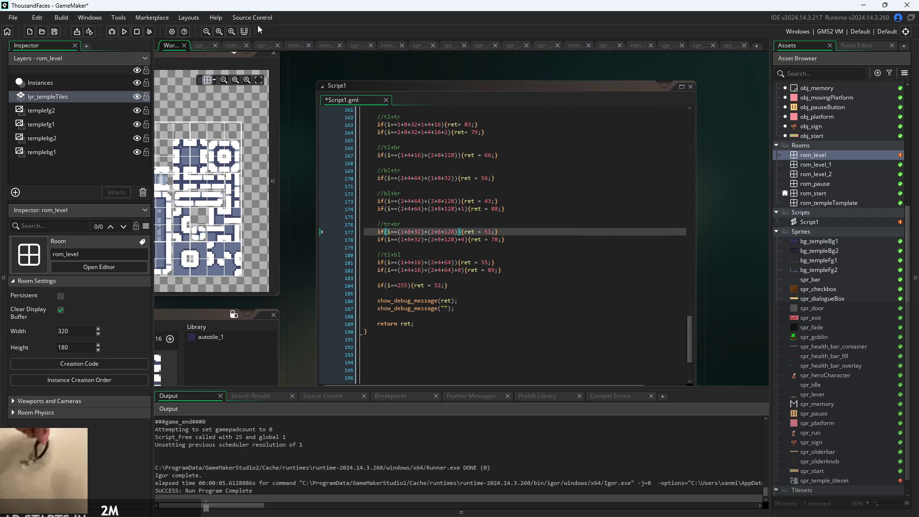
left_click(259, 18)
- Stage all 22 changes and write the commit message 'Started work on final autotiling system Need to finish autotiling system + ask for fixed tileset'
left_click(283, 52)
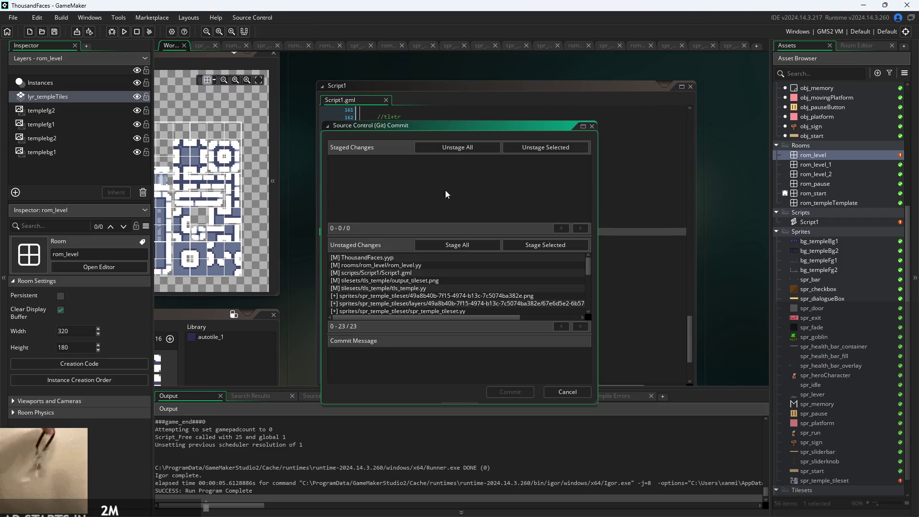
left_click(475, 248)
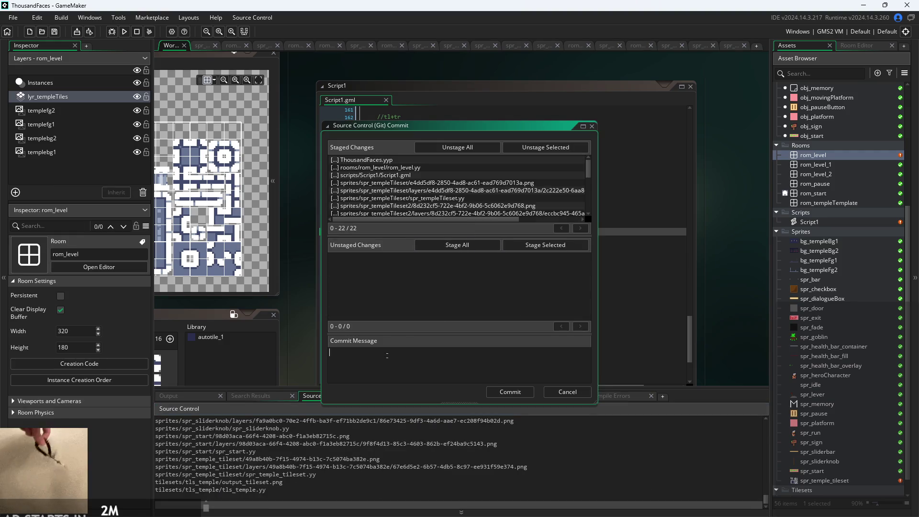
type("St")
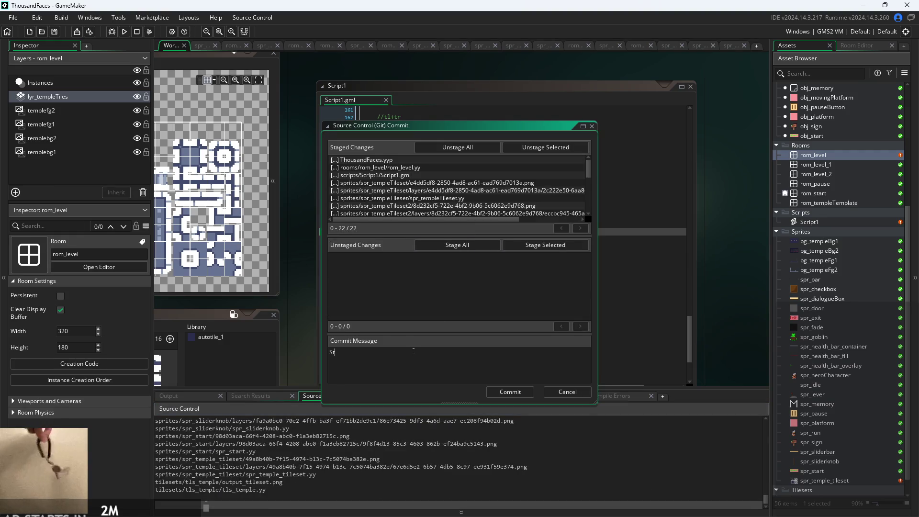
type("arted work on")
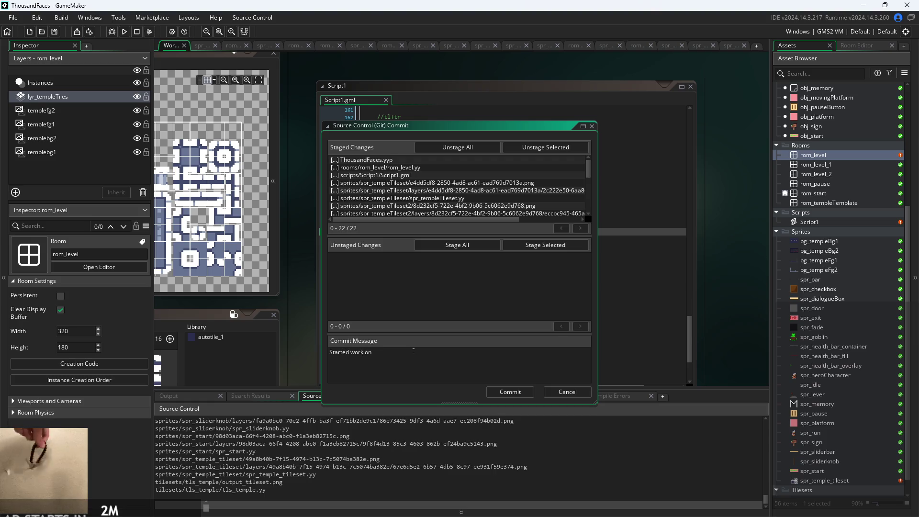
key("BackSpace")
key("BackSpace")
key("BackSpace")
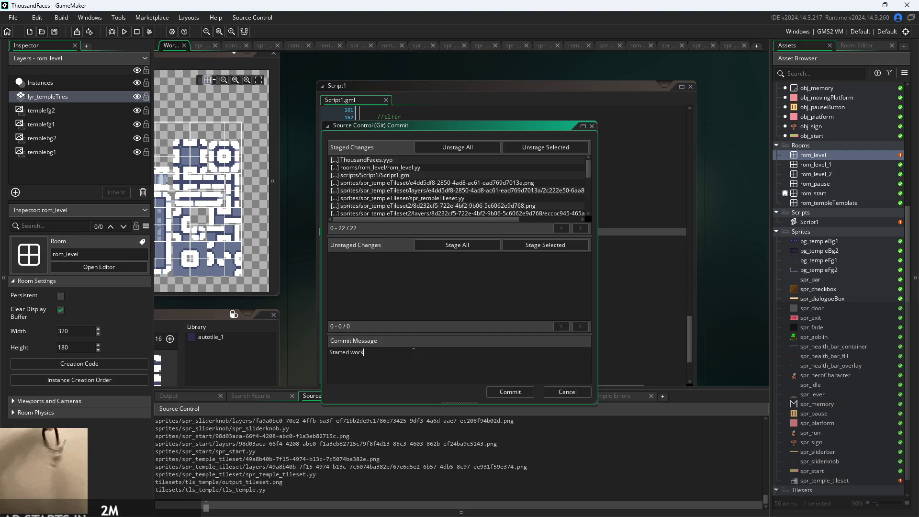
type(" on ")
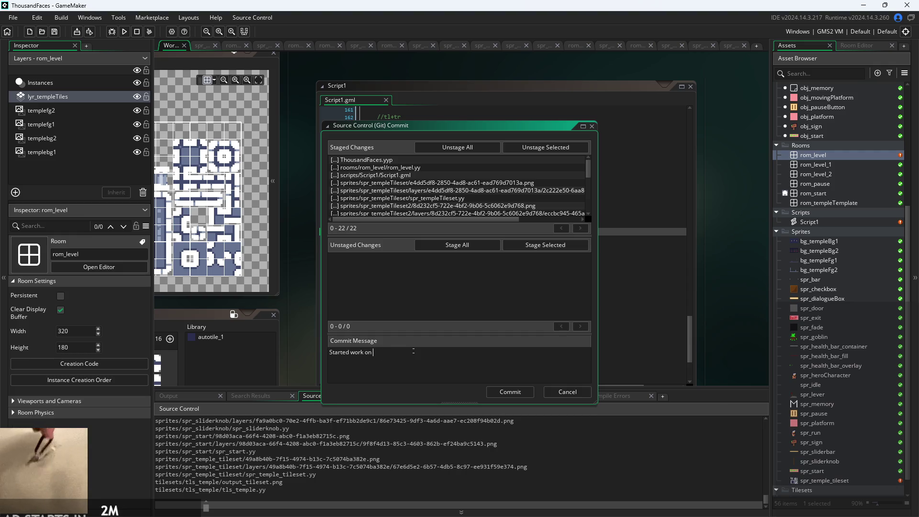
type("working au")
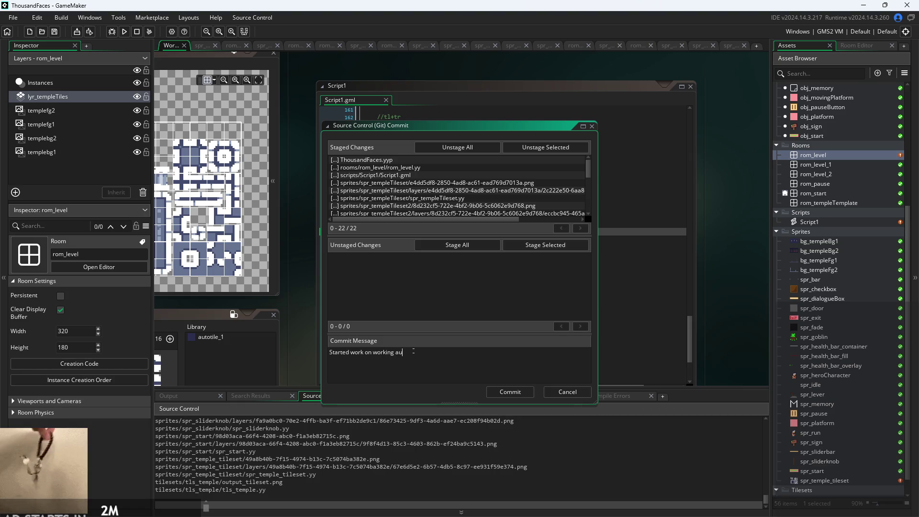
key("BackSpace")
key("BackSpace")
key("BackSpace")
type("final autoti")
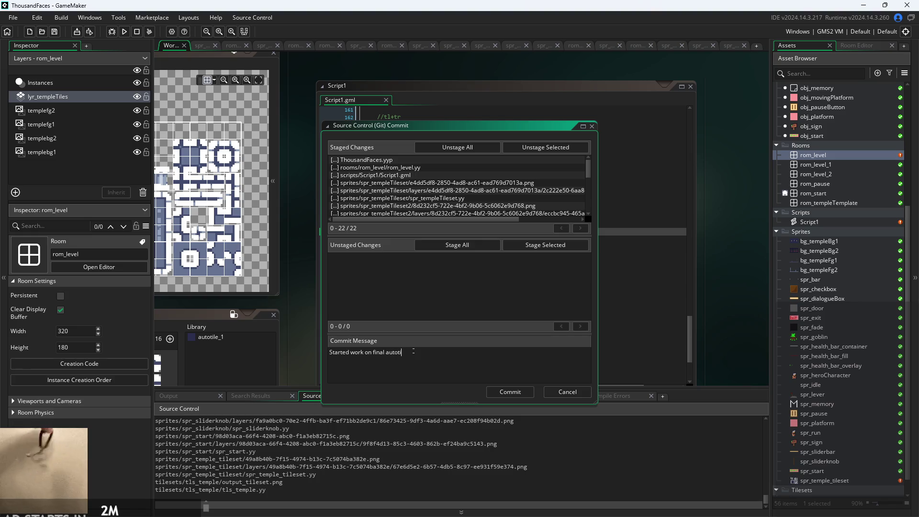
type("ling system ")
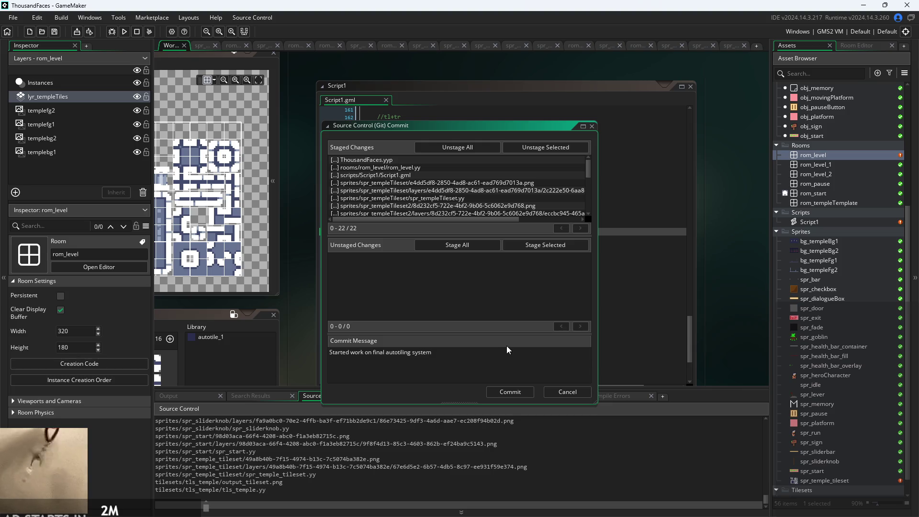
type("Needs")
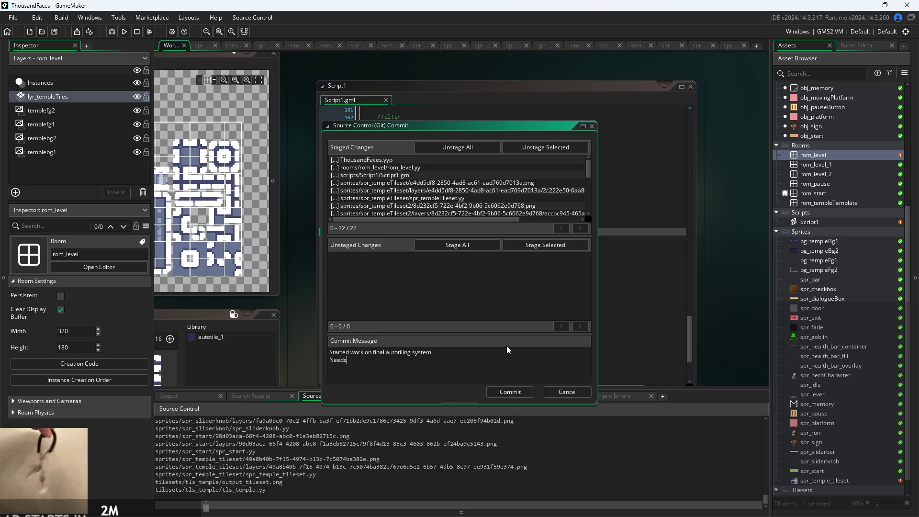
key("BackSpace")
type(" to finish ")
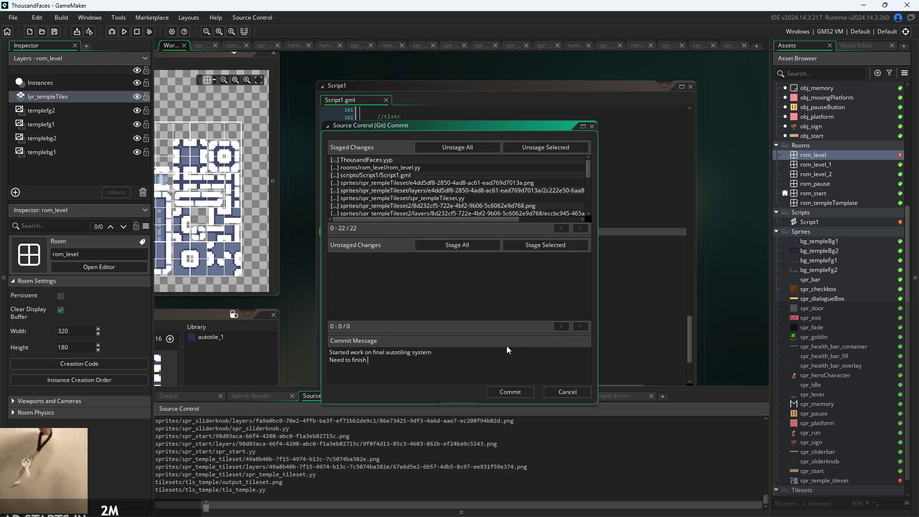
type("autoti")
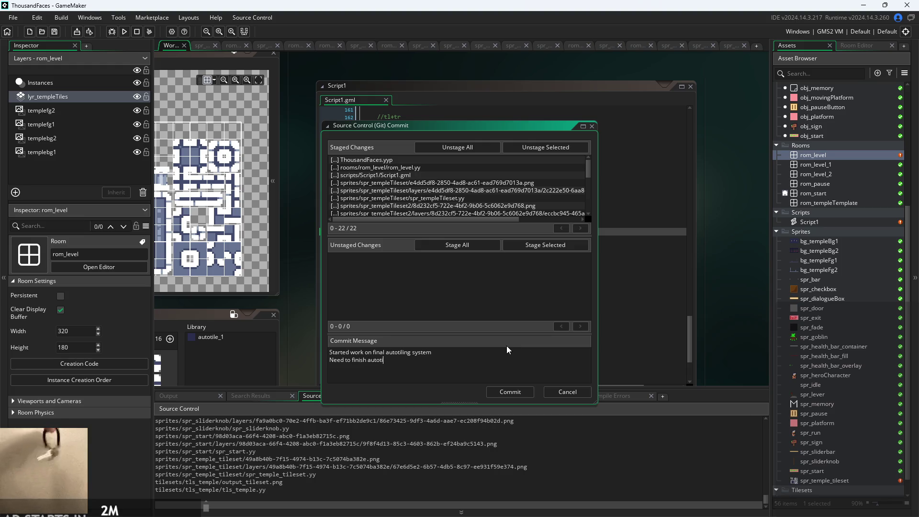
type("ling system + ask for fixed tileset")
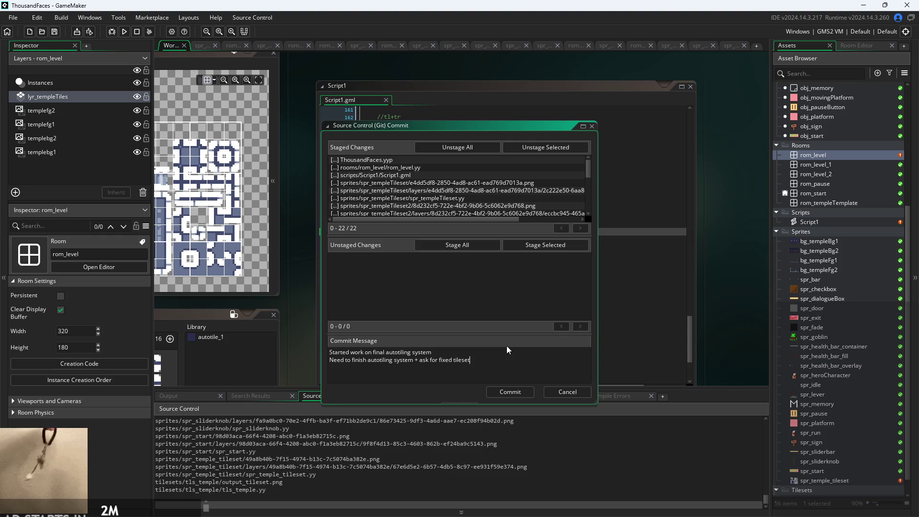